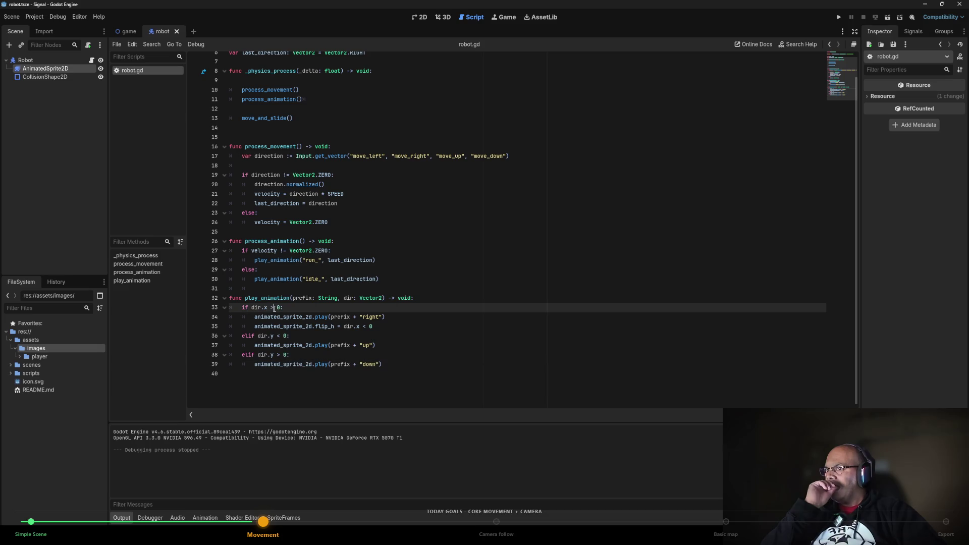
Change line 33 of robot.gd to 'if dir.x != 0:' and run the current scene.
key(BackSpace)
text(!=)
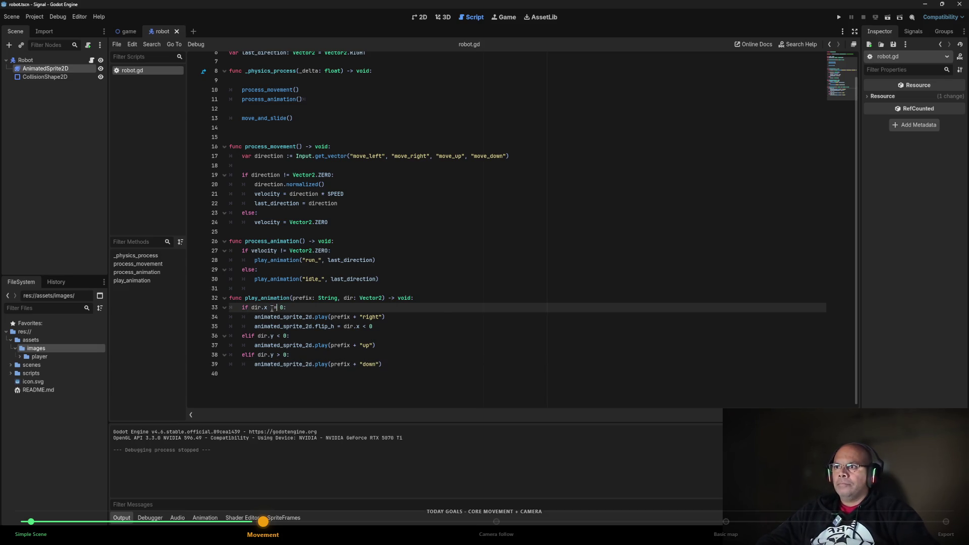
click(454, 213)
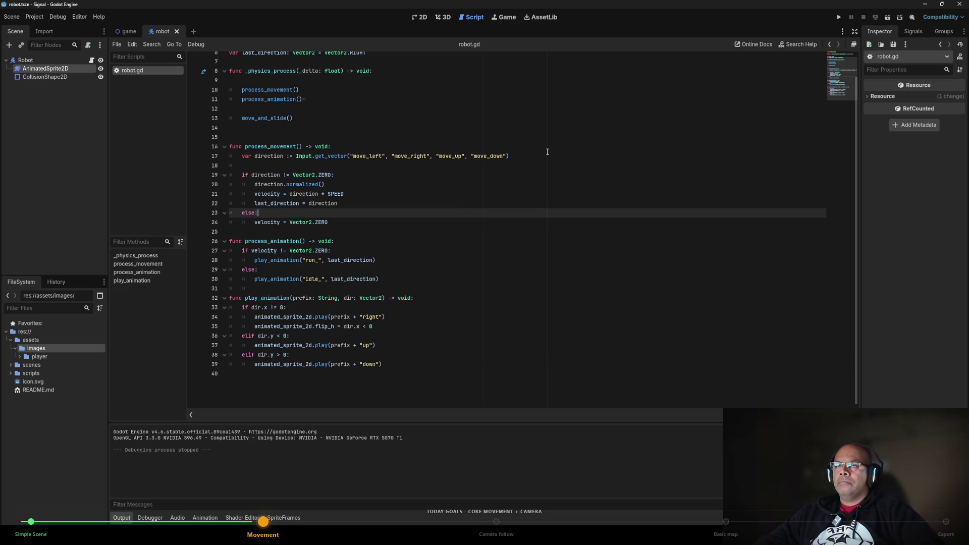
click(885, 19)
Walk the robot up, down, left, right and diagonally with the arrow keys to check its facing animations.
key(Right)
key(Down)
key(Up)
key(Right)
key(Down)
key(Right)
key(Left)
key(Up)
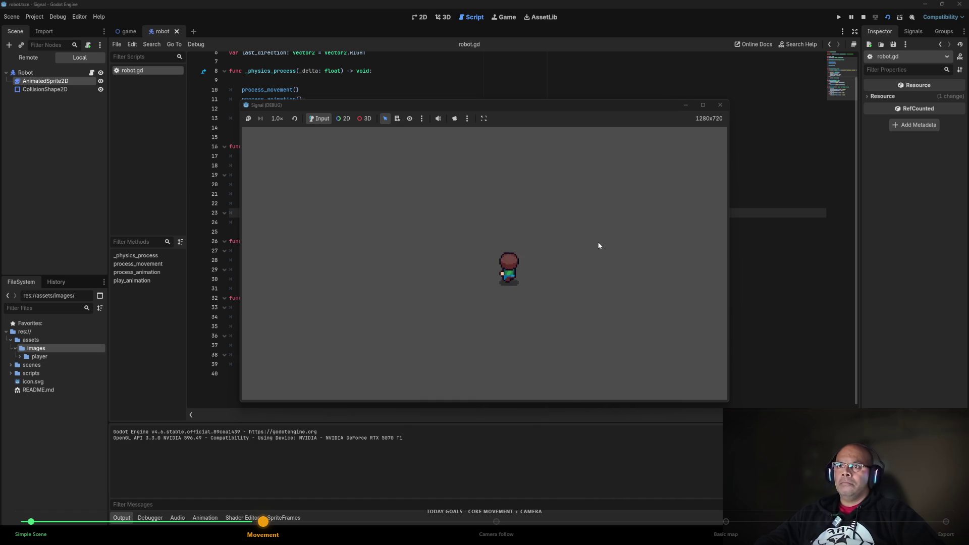
key(Left)
key(Right)
key(Left)
key(Right)
key(Down)
key(Left)
key(Up)
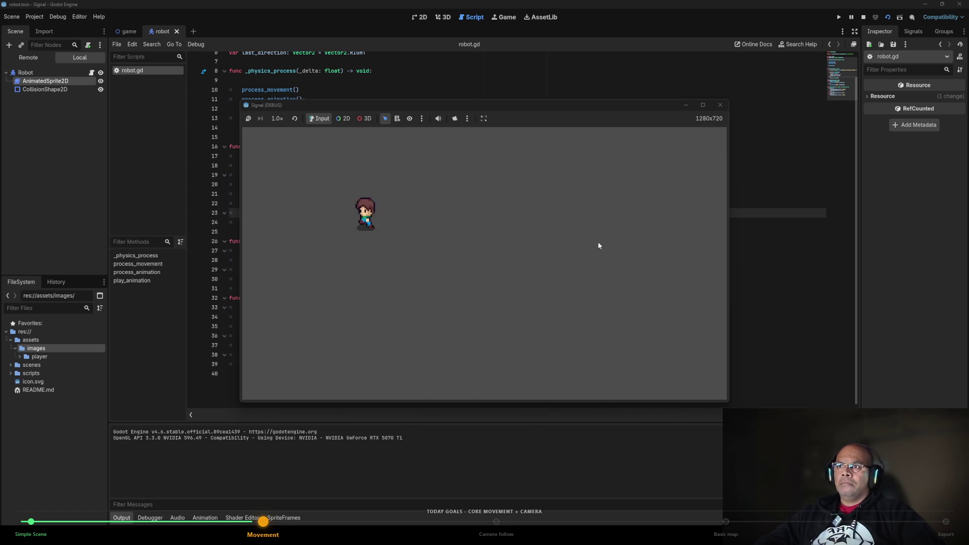
key(Right)
key(Down)
key(Up)
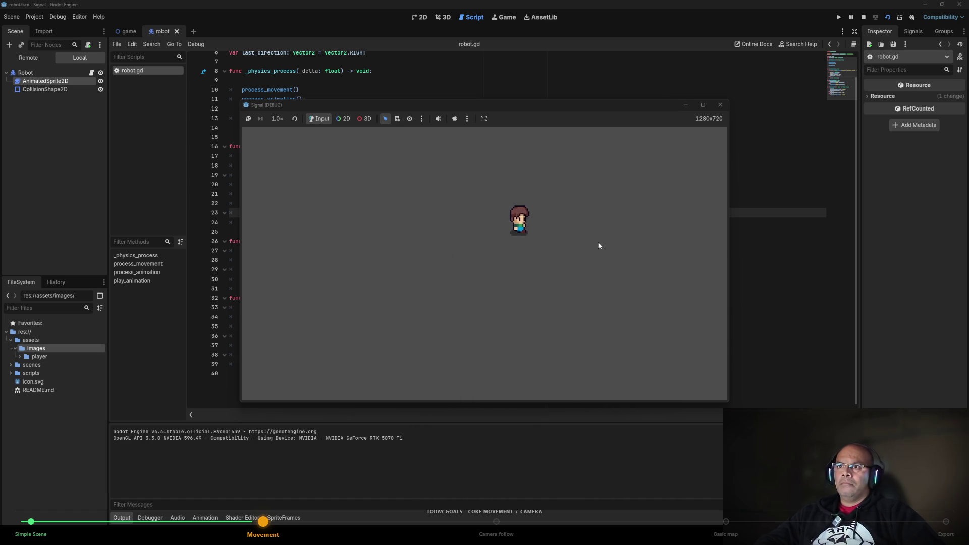
key(Left)
key(Down)
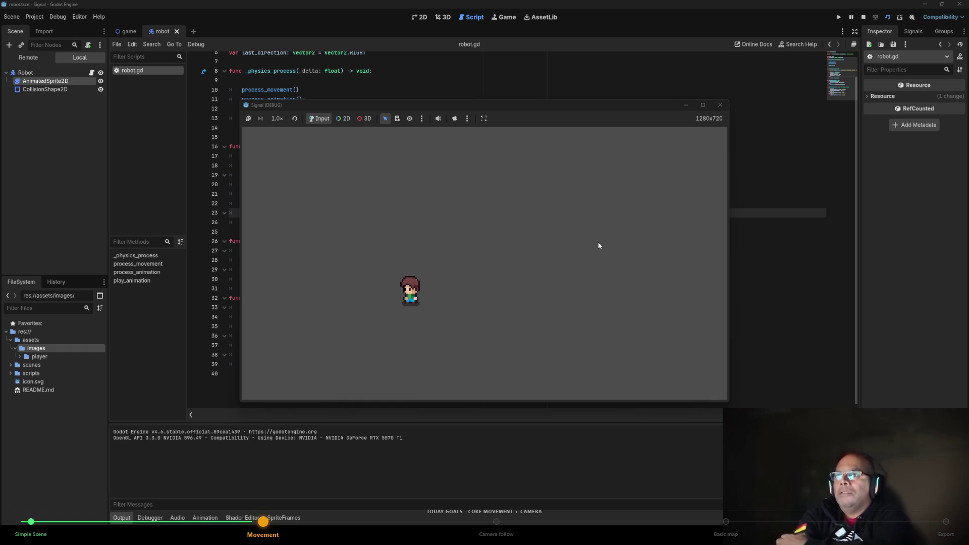
key(Right)
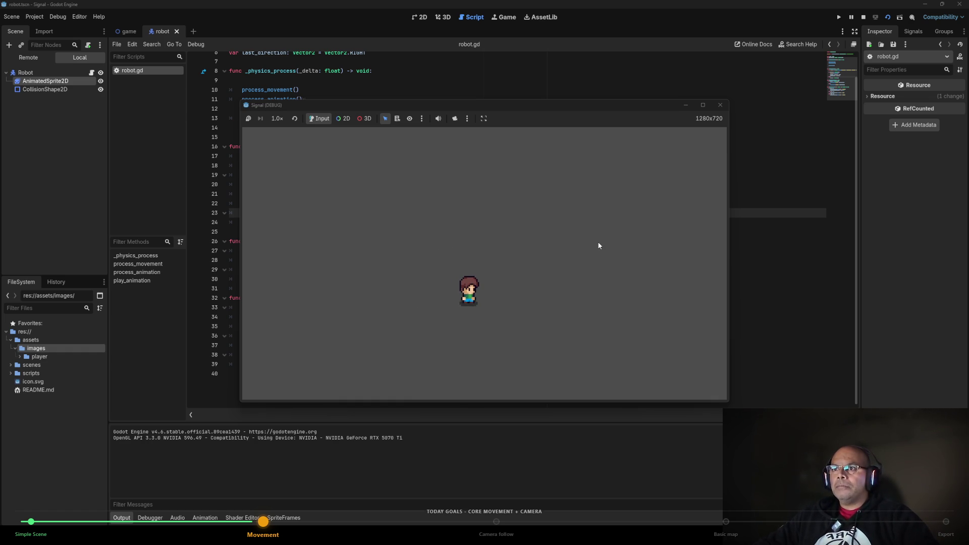
key(Left)
key(Down)
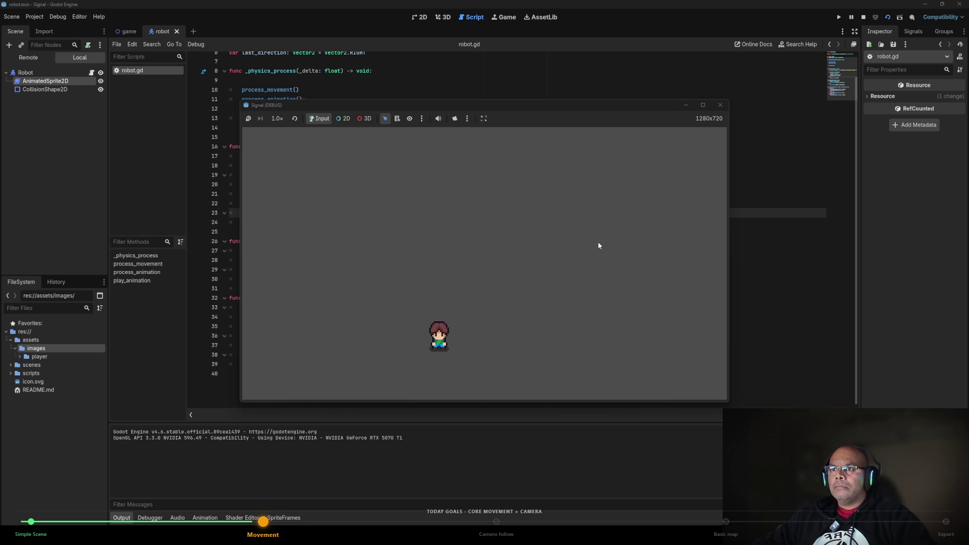
key(Up)
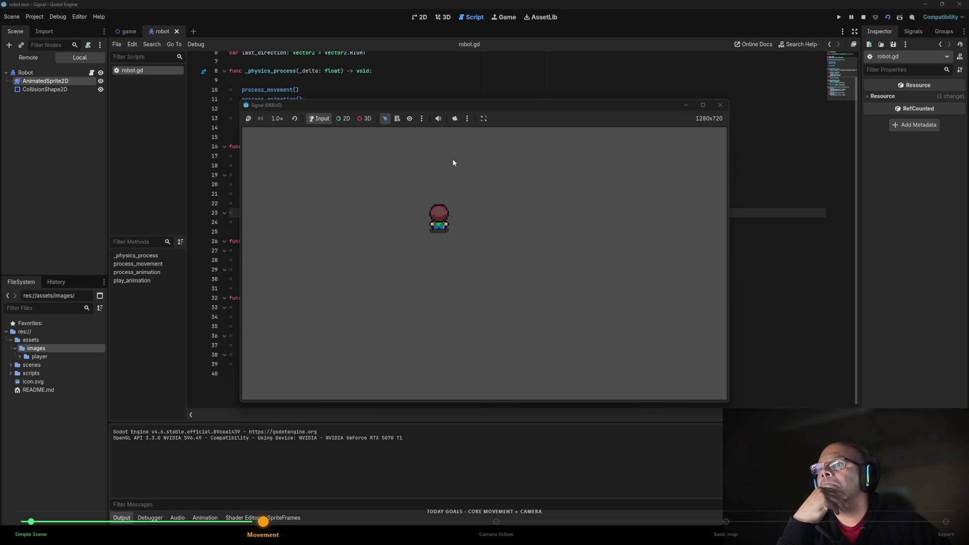
key(Right)
key(Down)
key(Left)
key(Up)
key(Right)
key(Down)
key(Left)
key(Down)
key(Left)
key(Up)
key(Right)
key(Down)
key(Up)
key(Left)
key(Right)
key(Down)
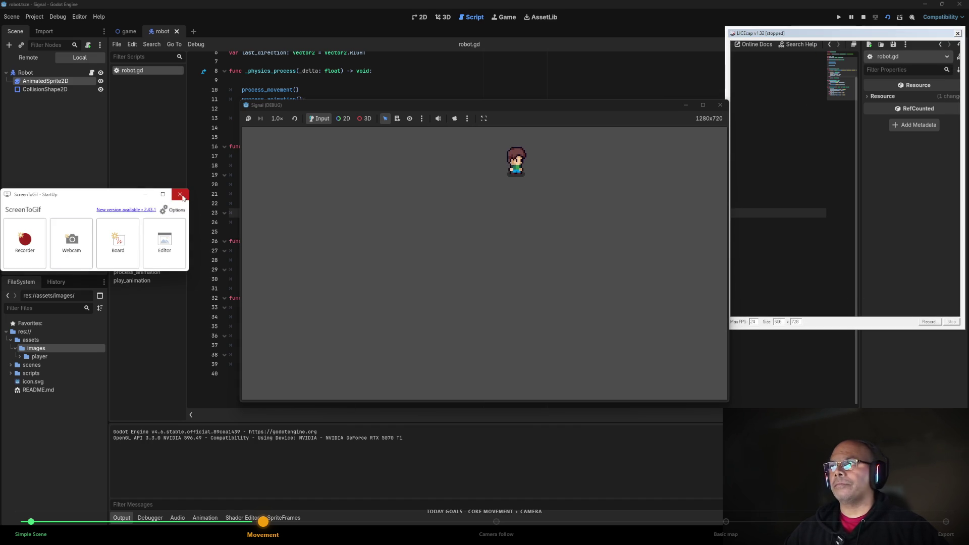
Close the ScreenToGif windows and drag LICEcap's capture frame over the game window.
click(180, 193)
click(607, 183)
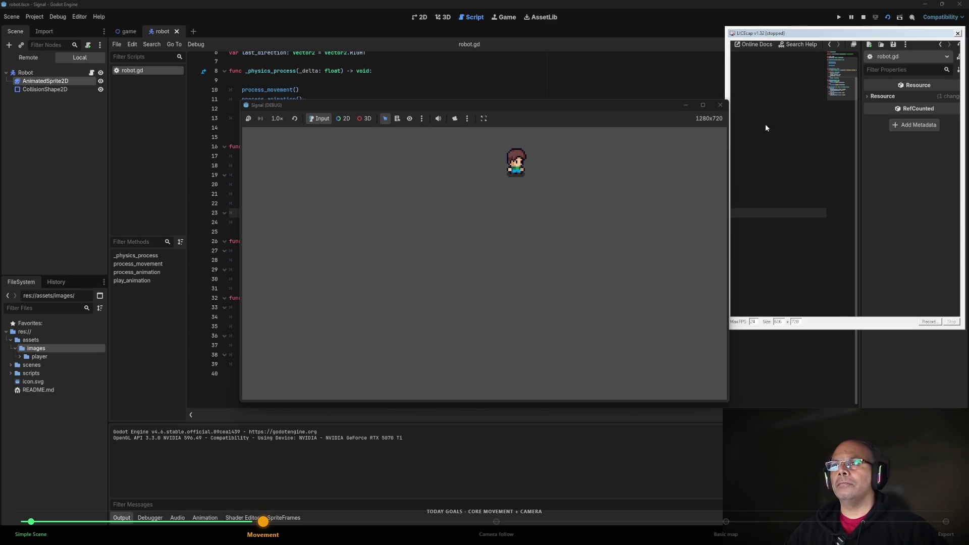
drag(884, 33, 459, 108)
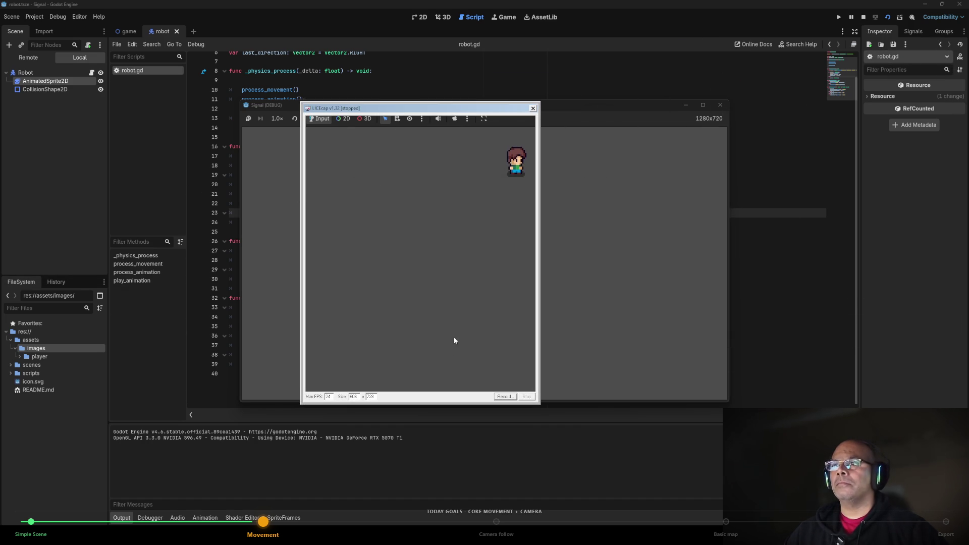
click(505, 397)
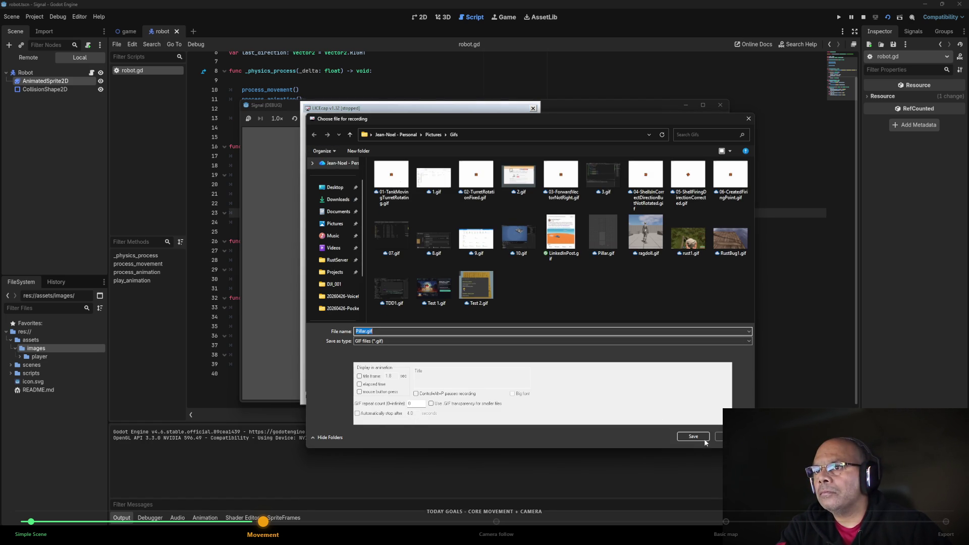
Set the LICEcap capture size to 1280×720 and align the frame exactly with the game window.
key(Escape)
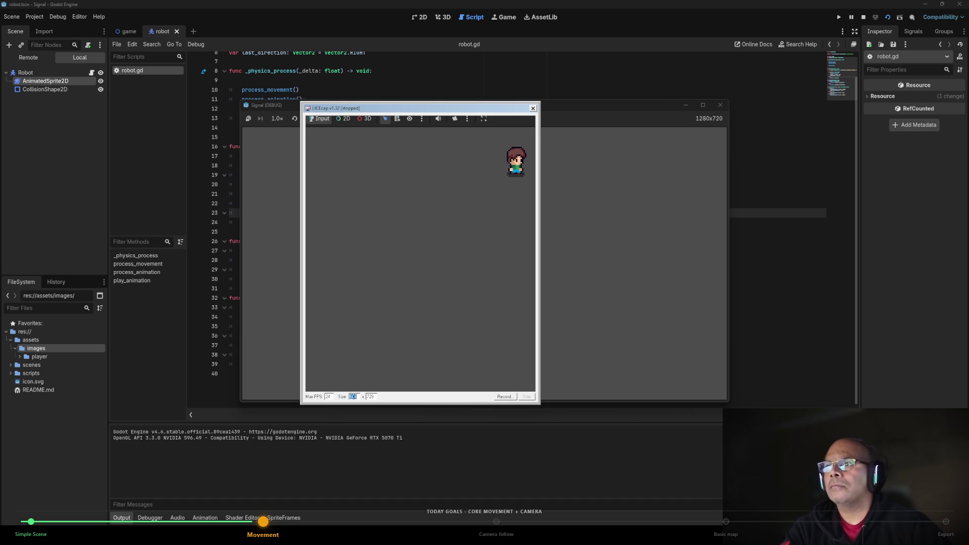
text(1280)
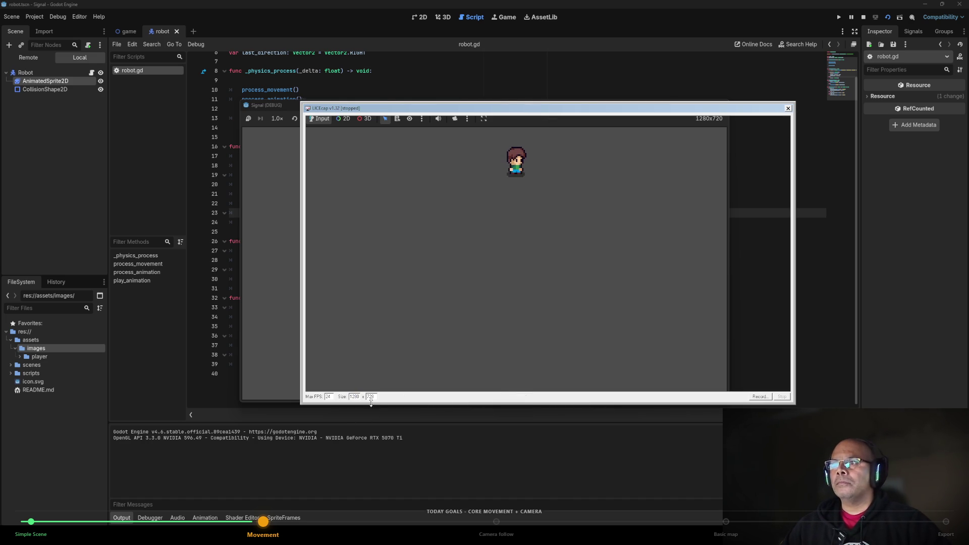
text(720)
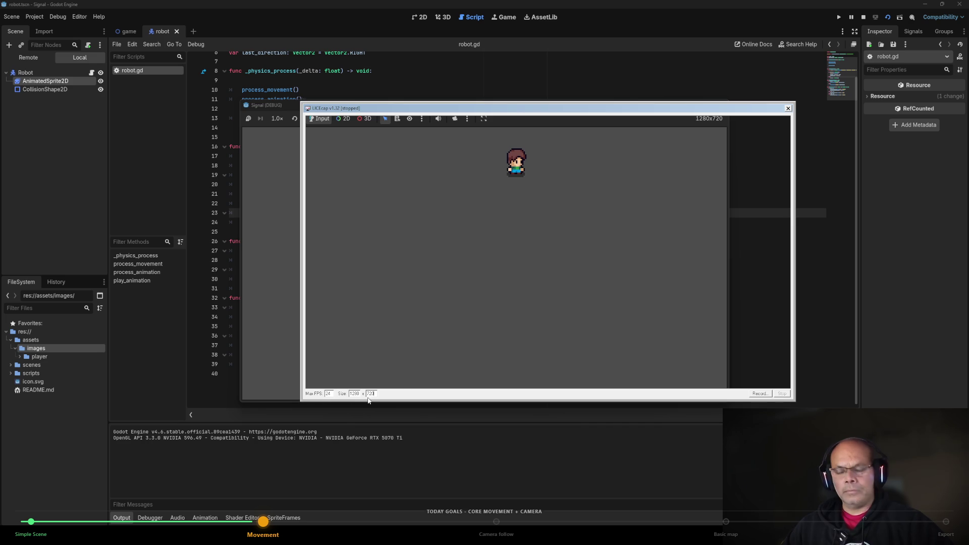
mouse_move(471, 110)
mouse_down()
mouse_move(399, 107)
mouse_move(409, 123)
mouse_up()
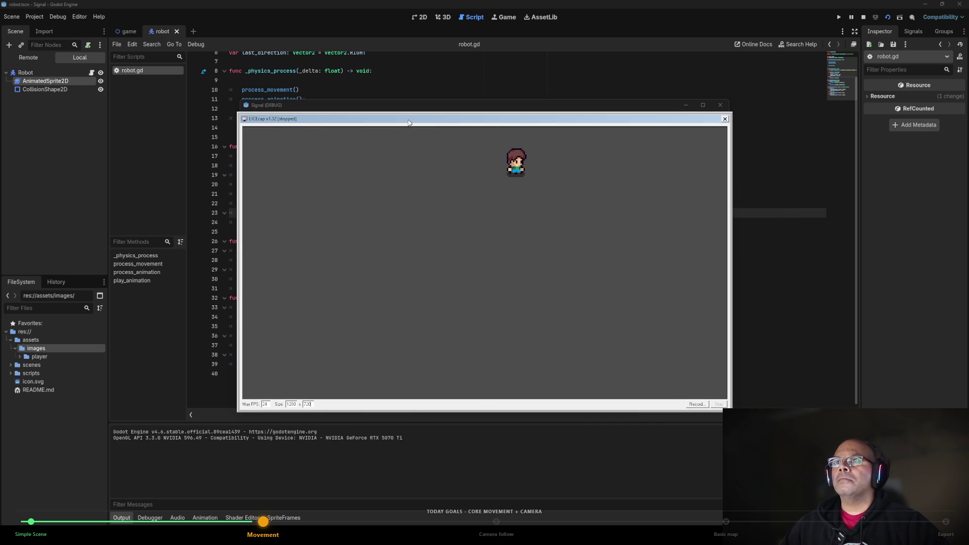
click(695, 404)
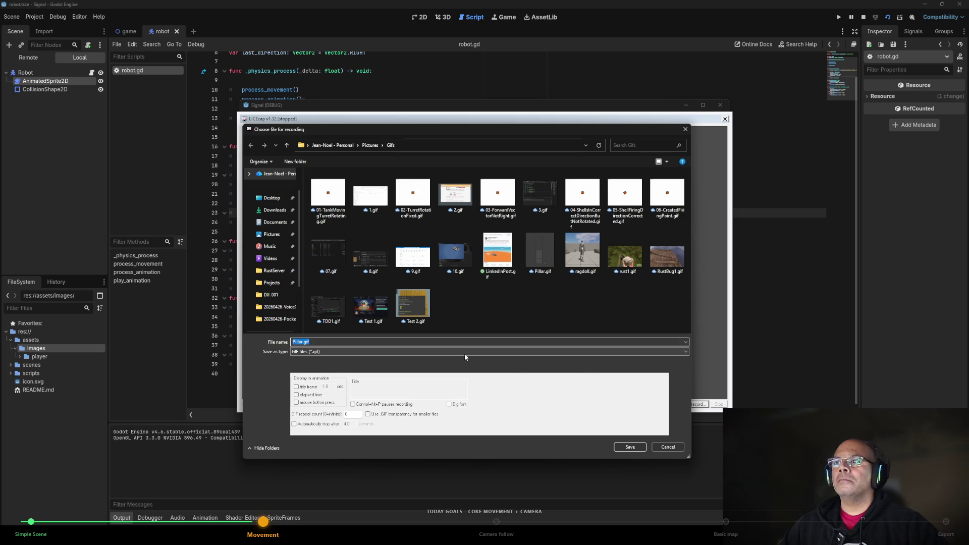
Save the recording as GDTVGJ-Day1-01.gif in the Gifs folder to begin capturing.
text(GDTV)
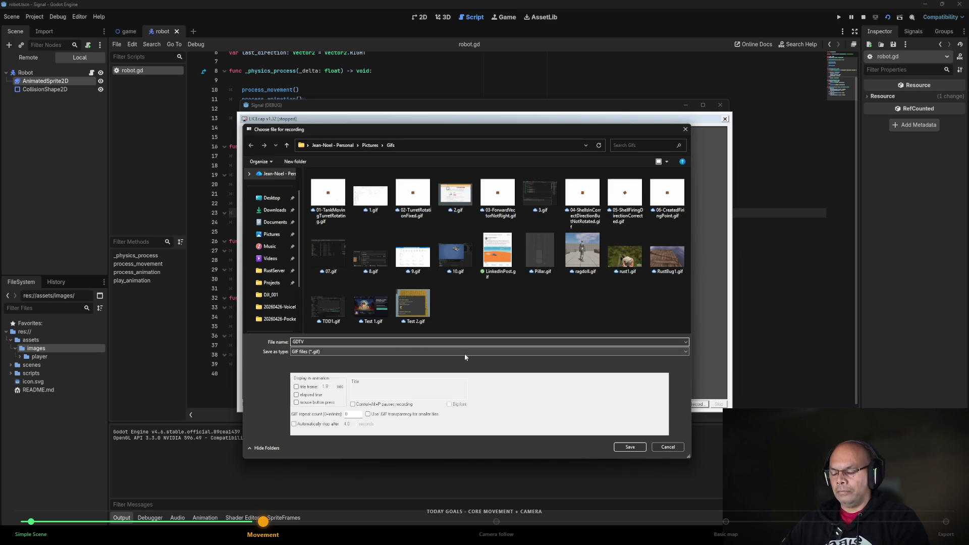
text(GK)
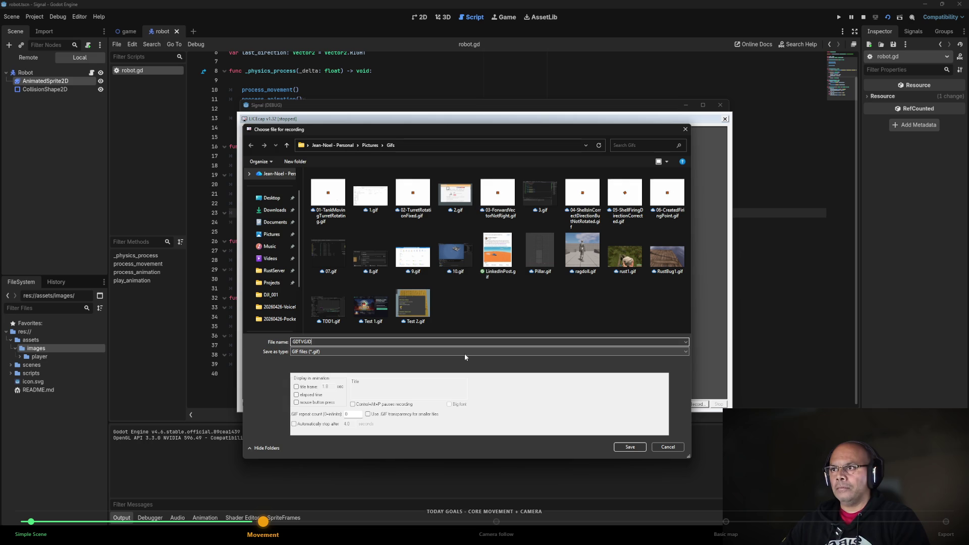
text(-Day1)
text(-01)
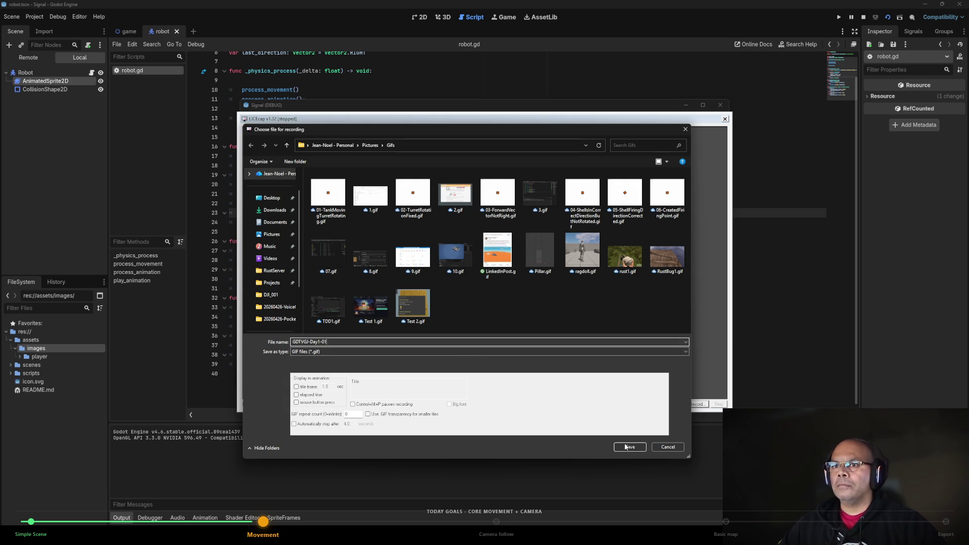
click(626, 446)
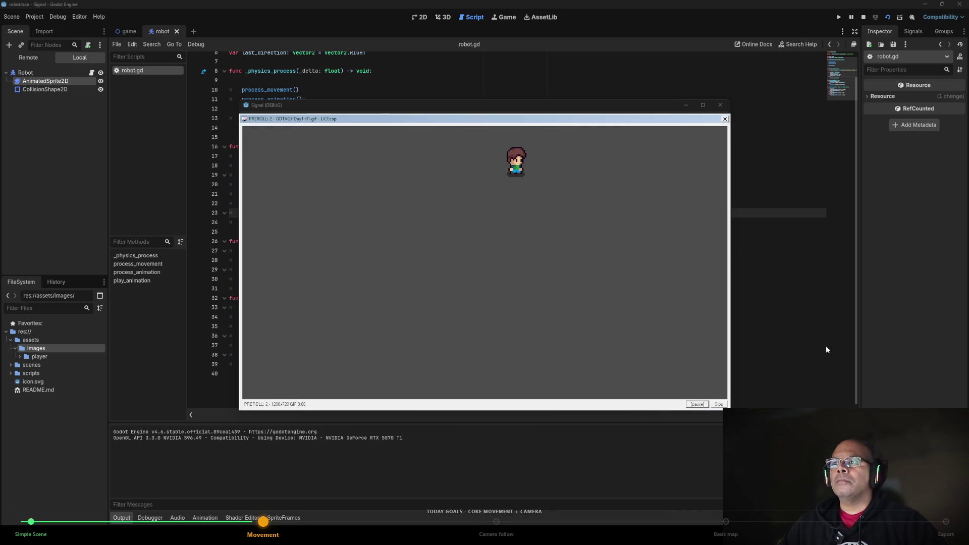
Walk the robot down, left, right and up around the game while LICEcap records.
key(Down)
key(Left)
key(Left)
key(Down)
key(Right)
key(Up)
key(Left)
key(Up)
key(Down)
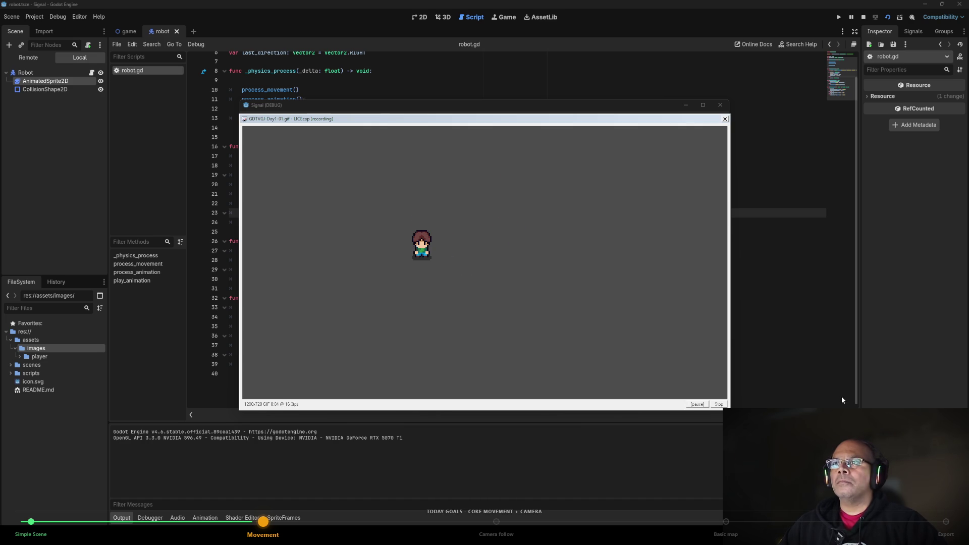
key(Left)
key(Right)
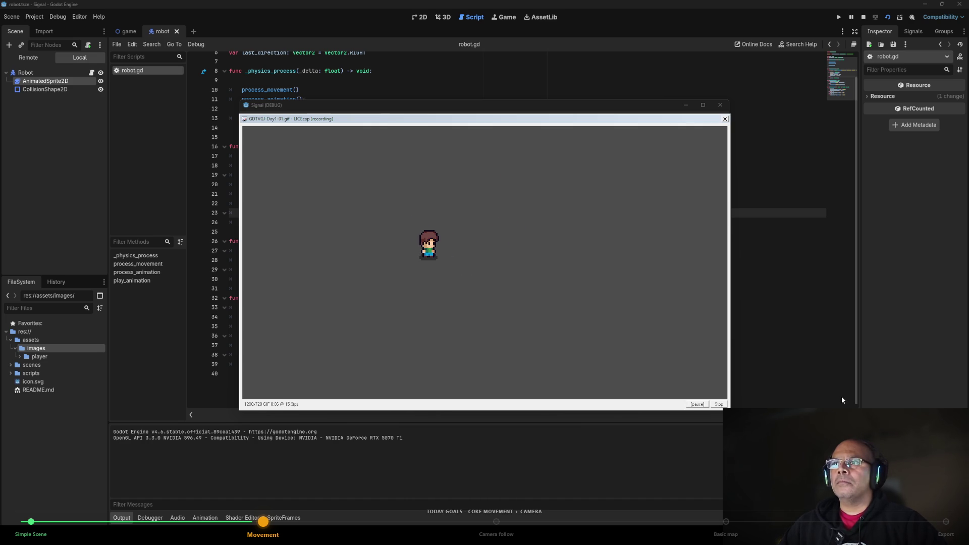
key(Up)
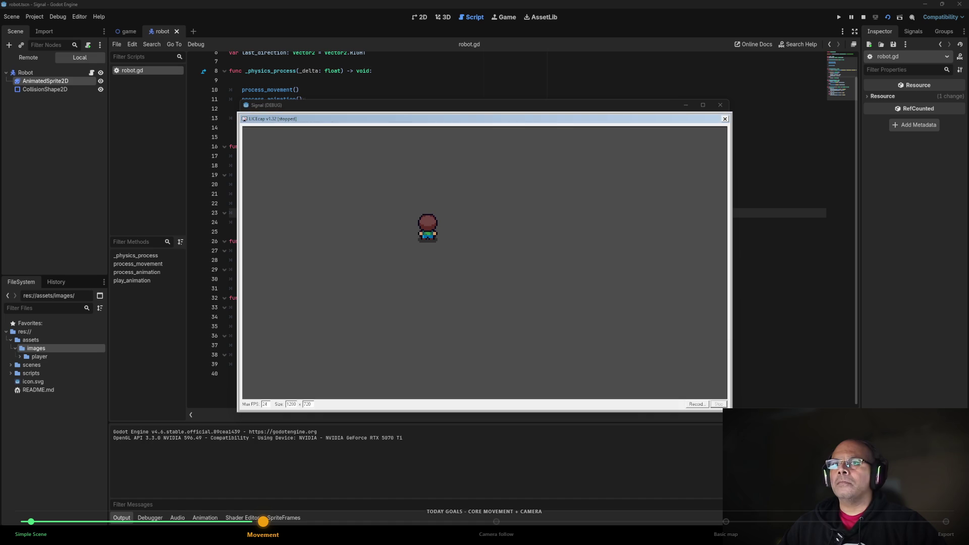
mouse_move(285, 536)
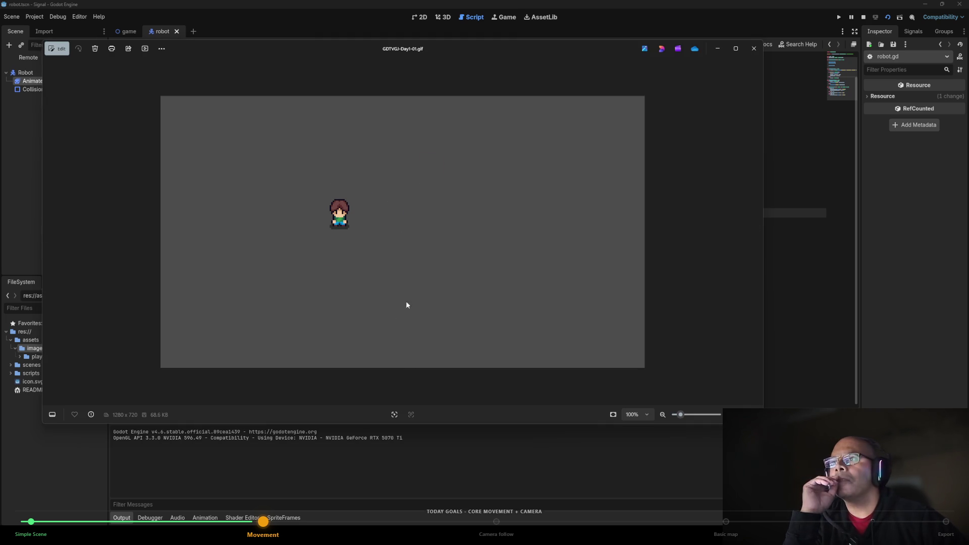
click(754, 48)
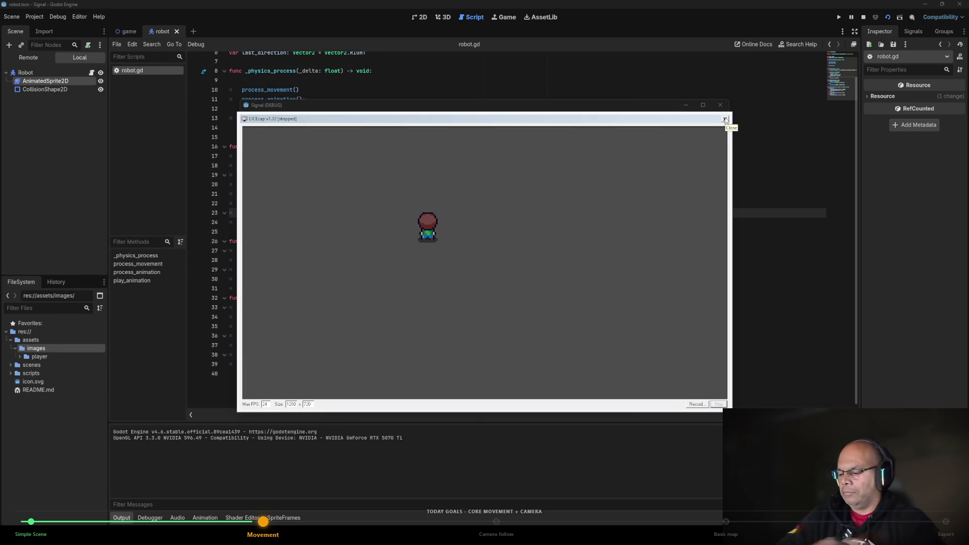
Bring the game window forward, nudge the robot down and up, then return to the capture frame.
click(515, 268)
key(Down)
key(Up)
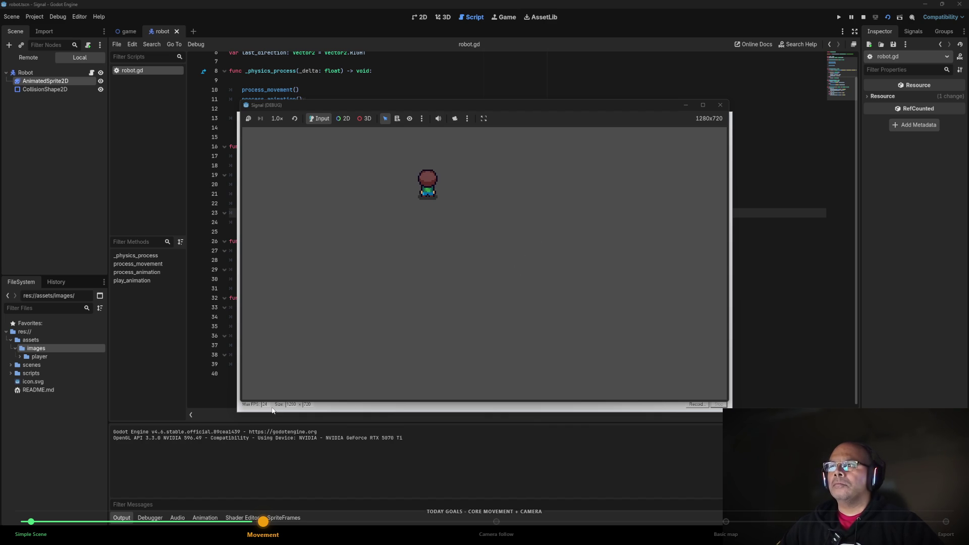
click(272, 410)
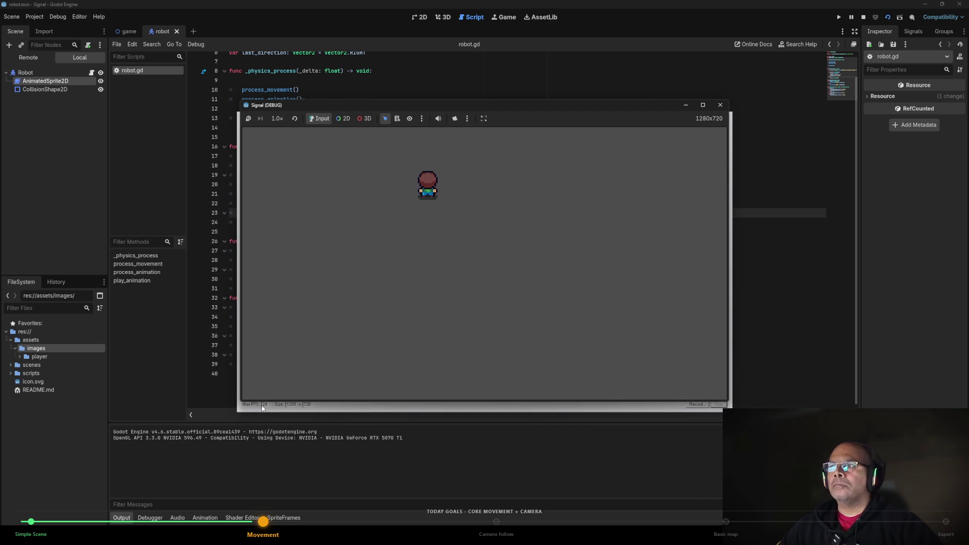
click(255, 410)
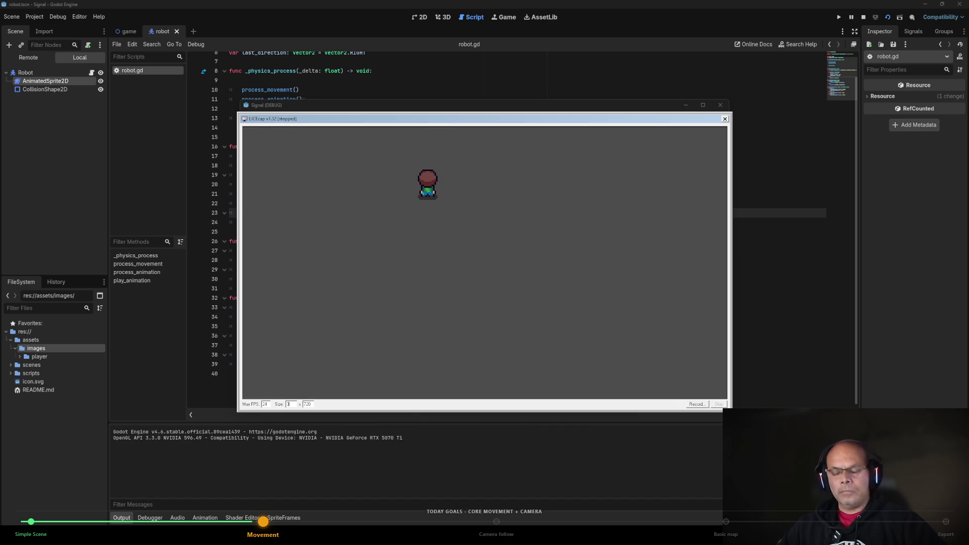
click(291, 404)
Resize the LICEcap capture frame to 640×360 and centre it over the robot.
text(20)
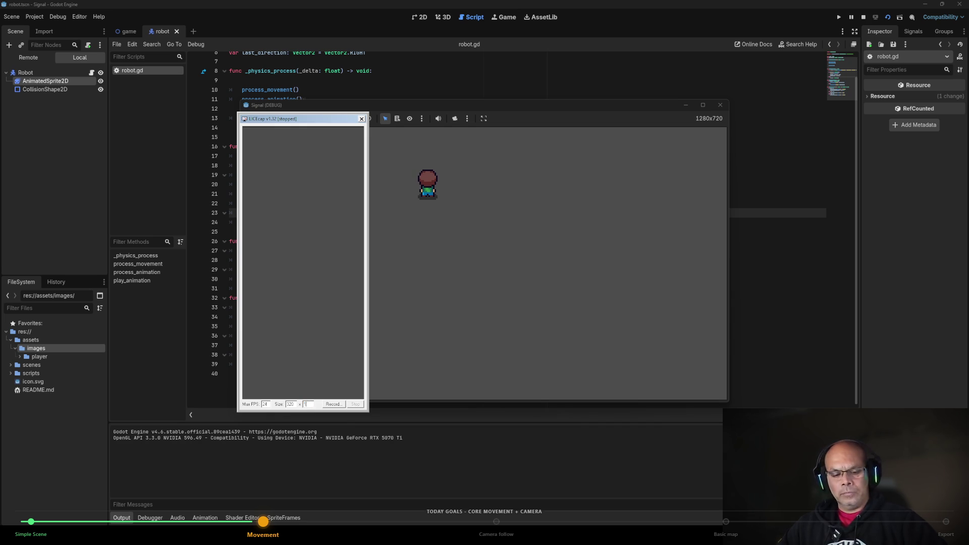
text(80)
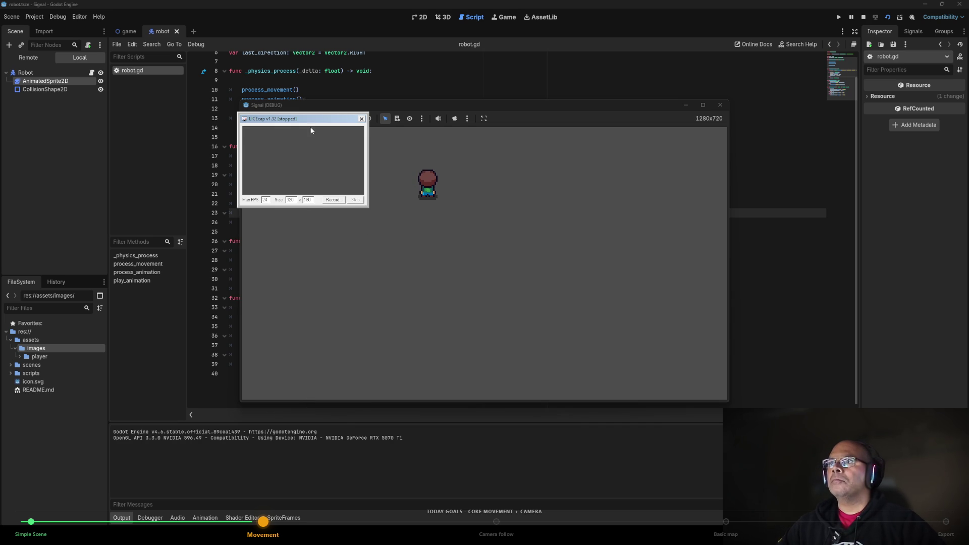
mouse_move(318, 125)
mouse_down()
mouse_move(437, 156)
mouse_move(442, 149)
mouse_up()
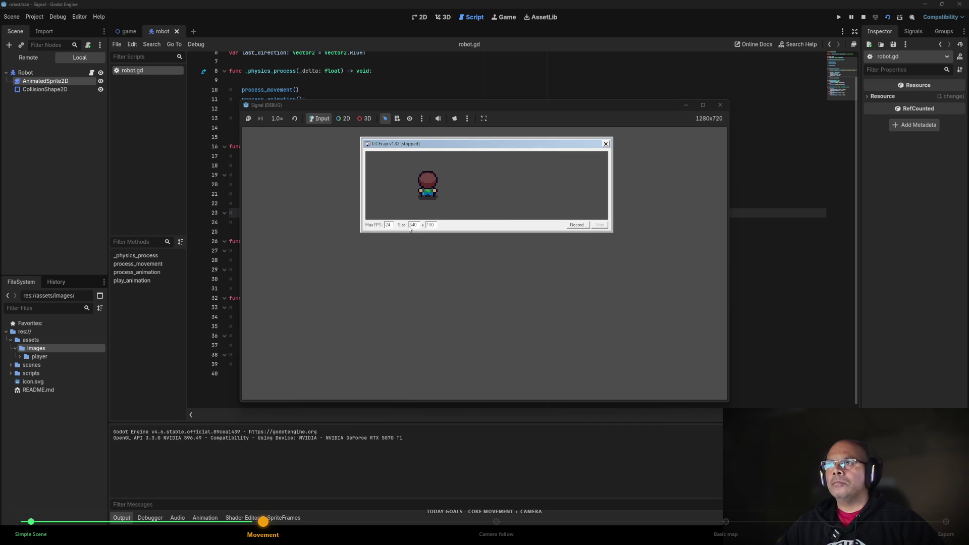
double_click(436, 225)
text(360)
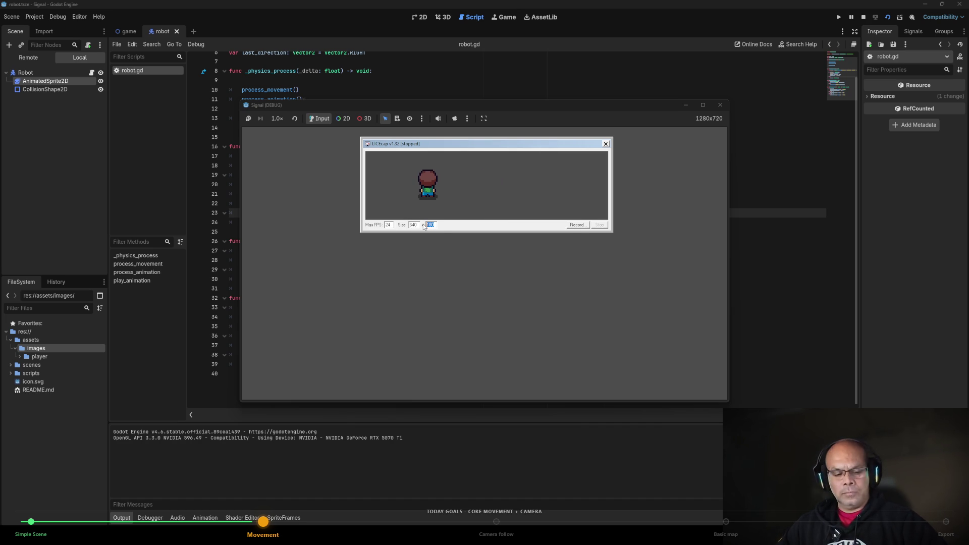
drag(505, 147, 453, 142)
Start a new LICEcap recording that overwrites GDTVGJ-Day1-01.gif.
click(525, 284)
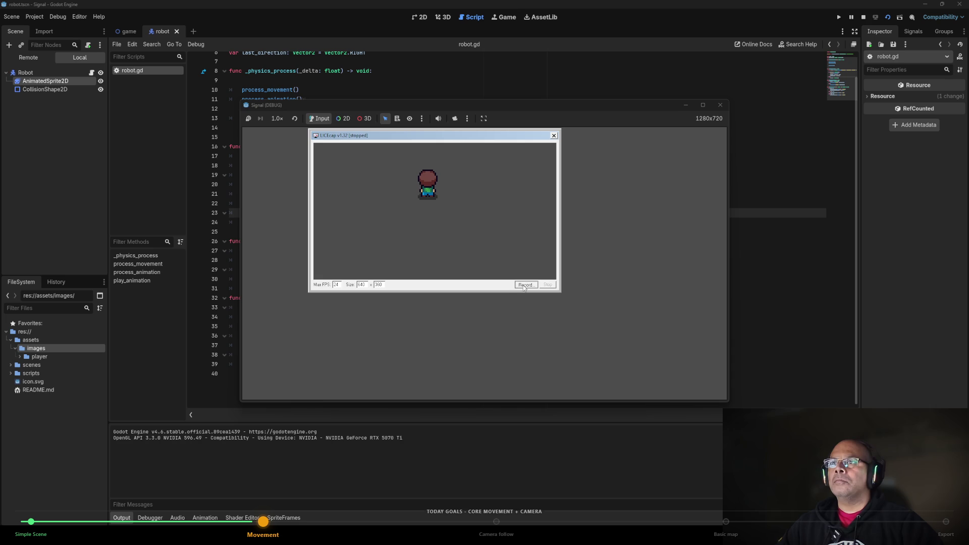
click(570, 275)
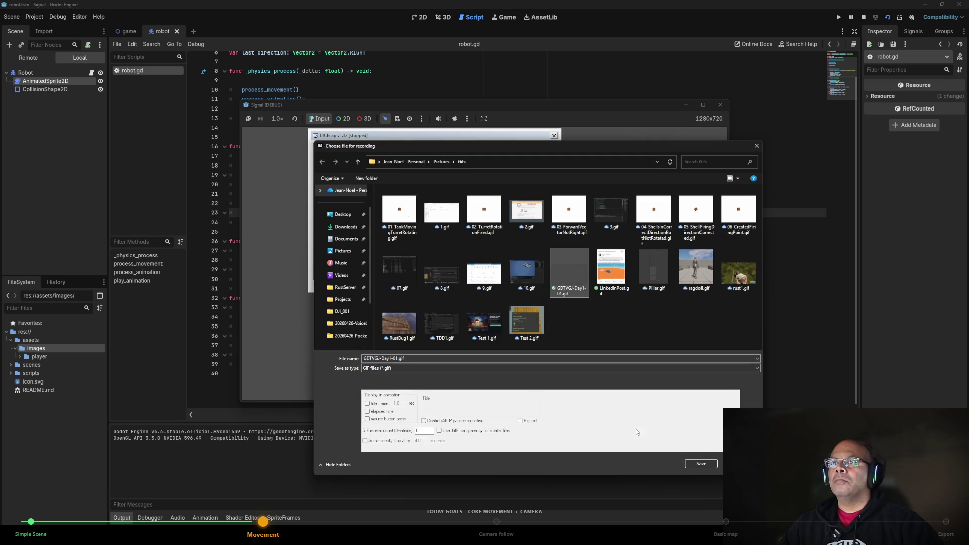
click(701, 464)
click(507, 269)
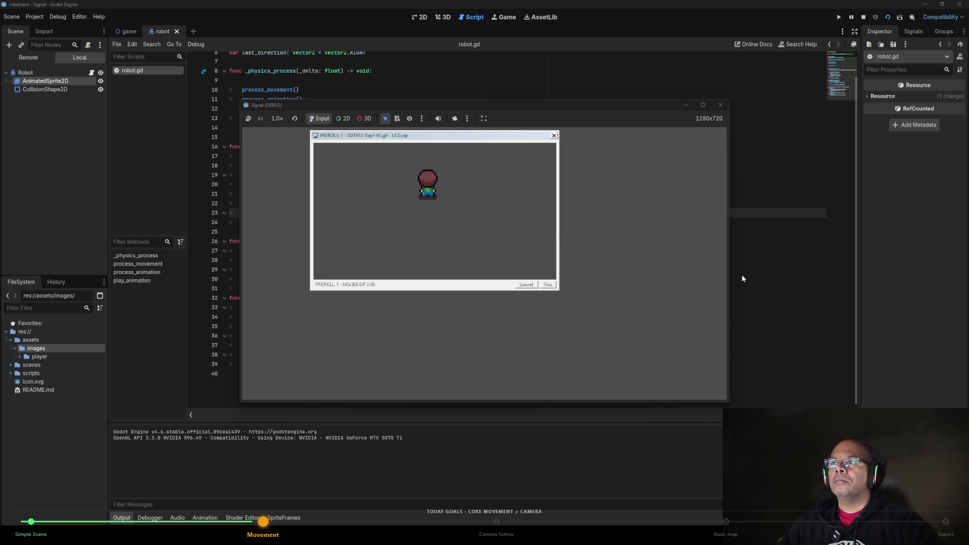
Walk the robot down, left, right, up and back down, then stop the recording.
key(Down)
key(Left)
key(Right)
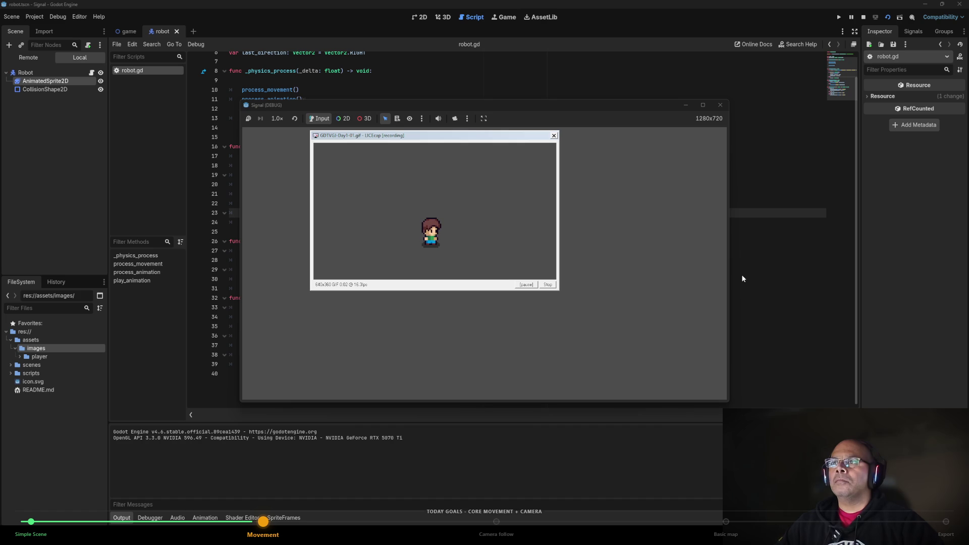
key(Up)
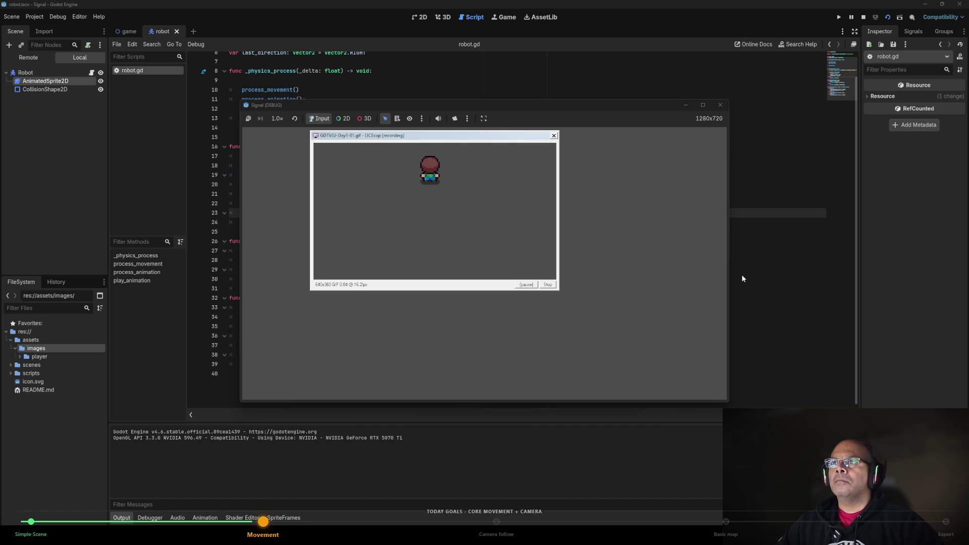
key(Down)
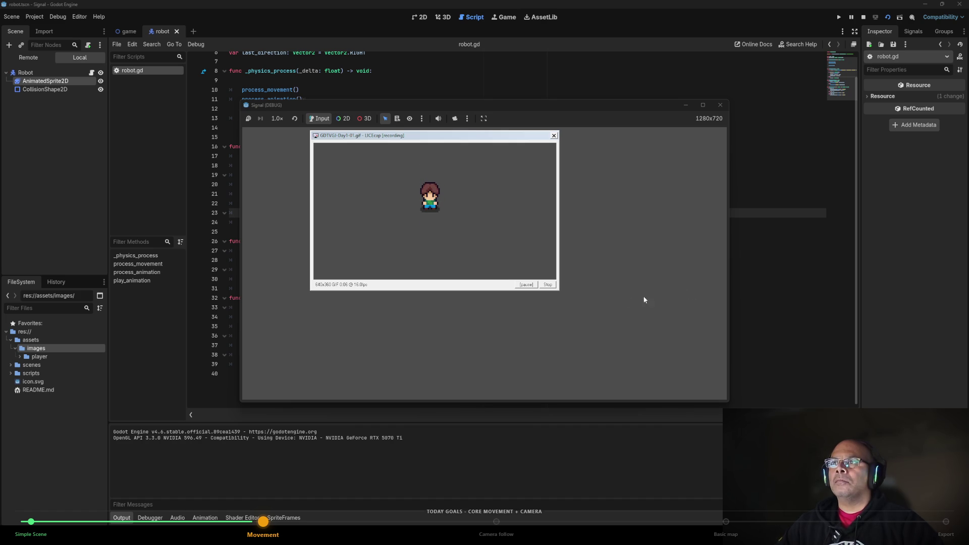
click(547, 285)
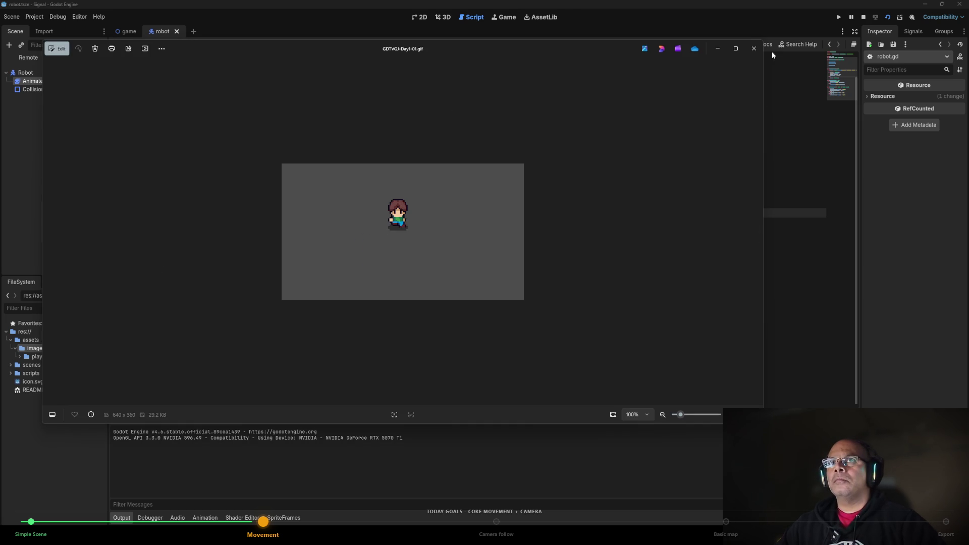
click(752, 52)
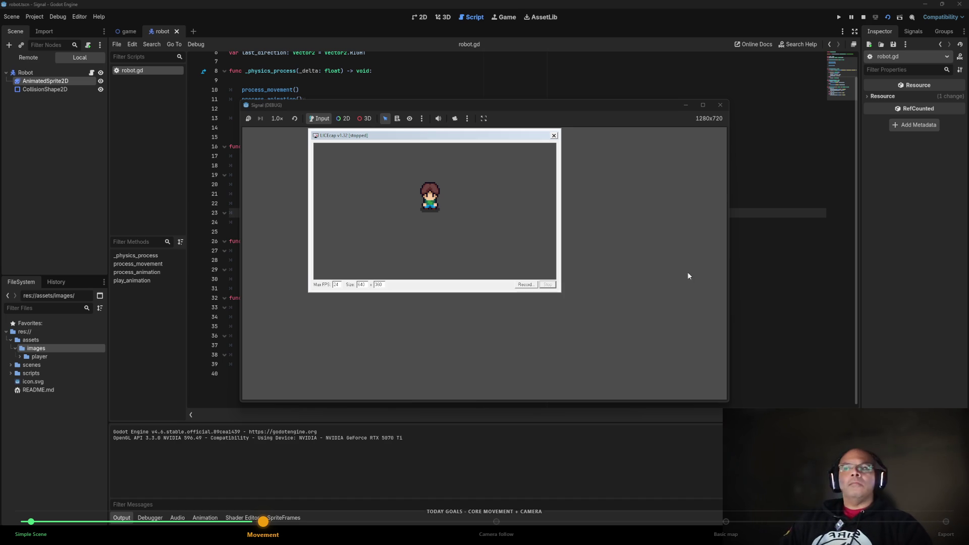
mouse_move(253, 537)
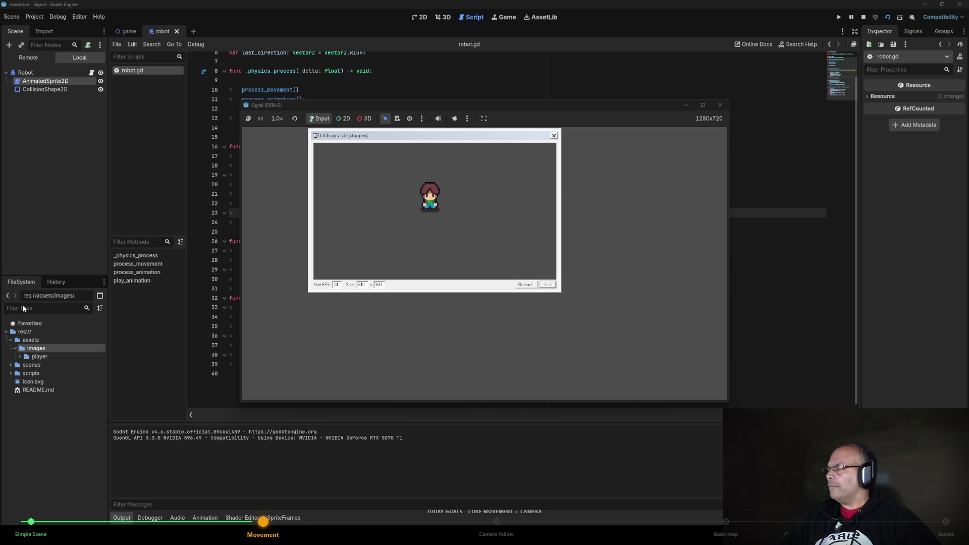
Bring the Signal (DEBUG) game window in front of LICEcap, then stop the running game.
click(396, 319)
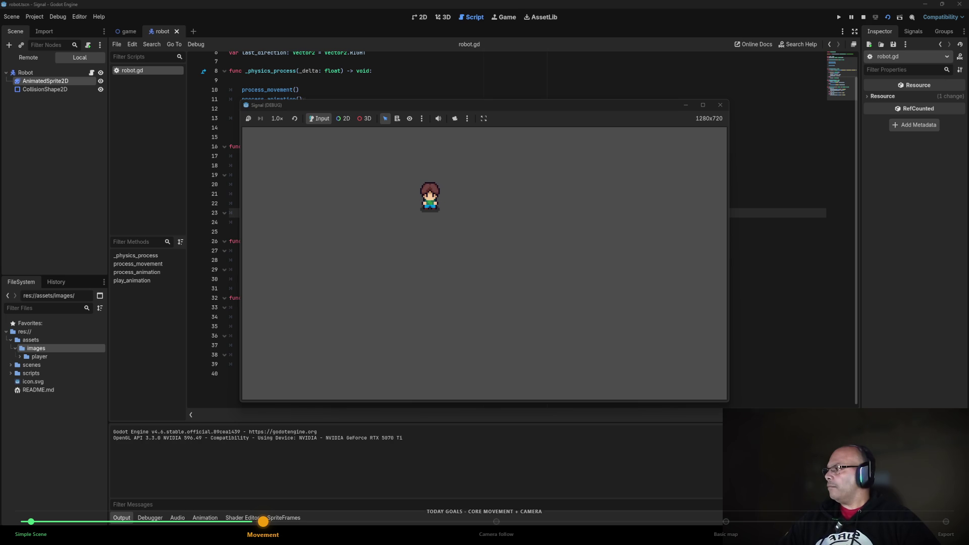
click(721, 105)
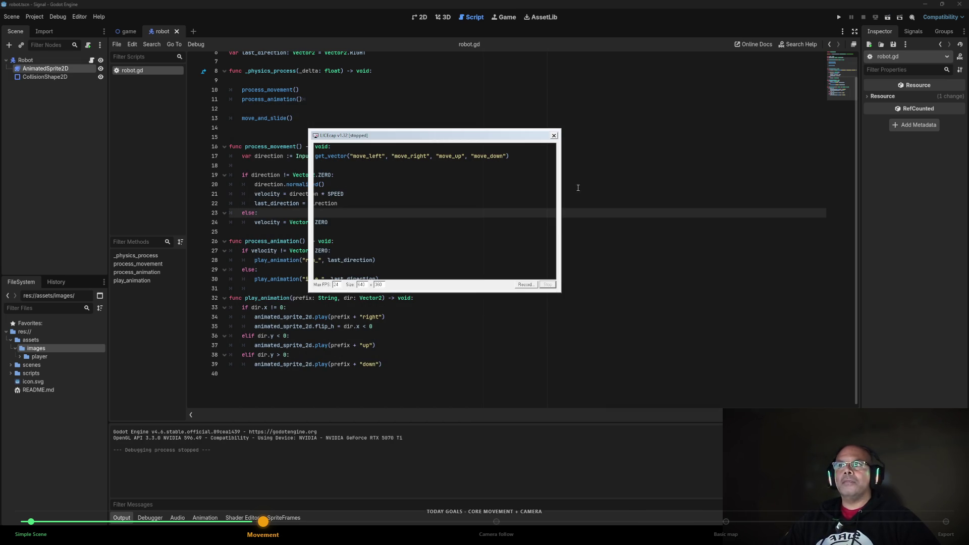
Close the LICEcap recorder, place the caret on line 32 of robot.gd, and rerun the robot scene.
click(553, 135)
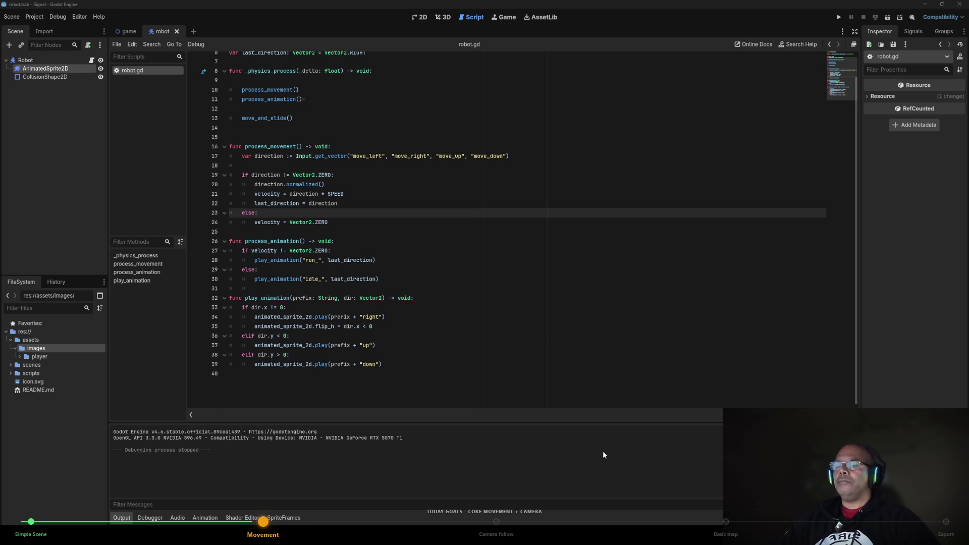
click(524, 299)
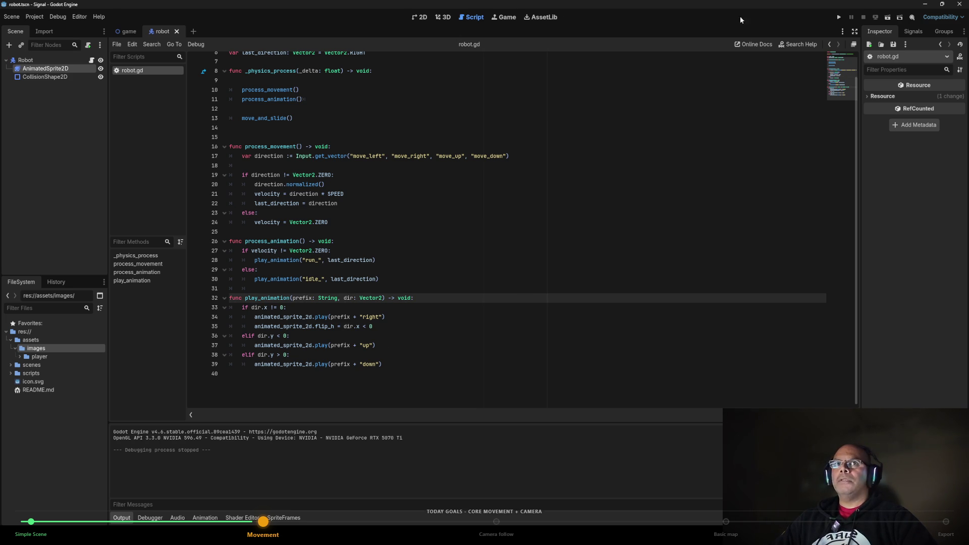
click(893, 17)
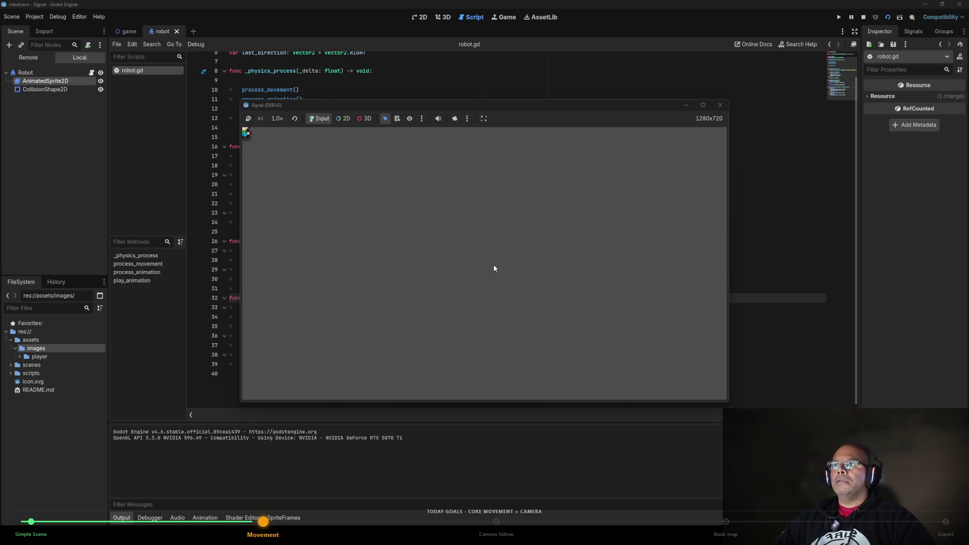
key(Right)
key(Down)
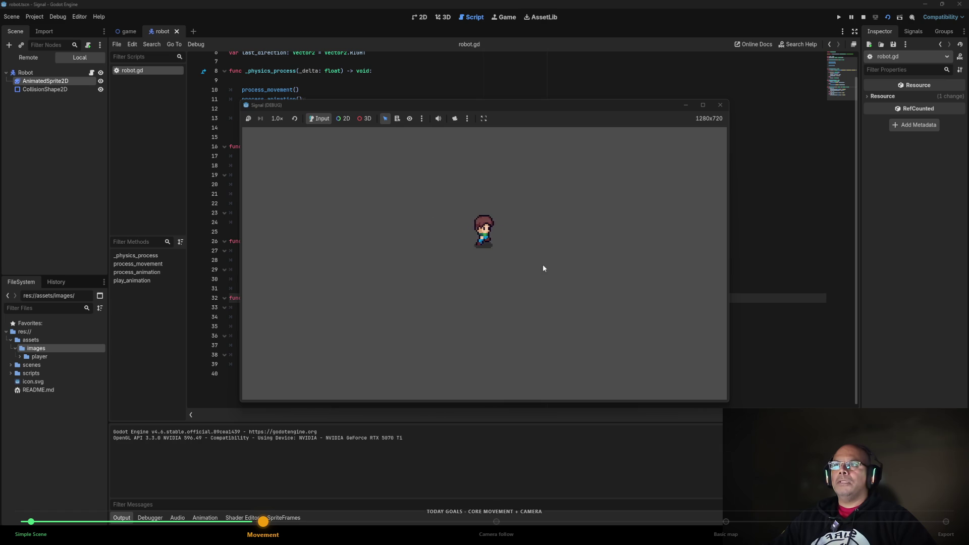
key(Left)
key(Up)
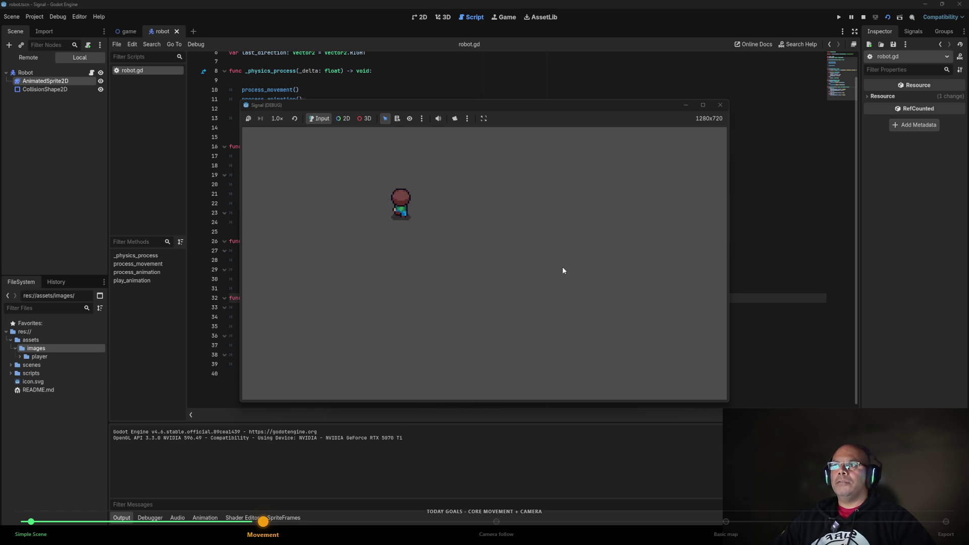
key(Down)
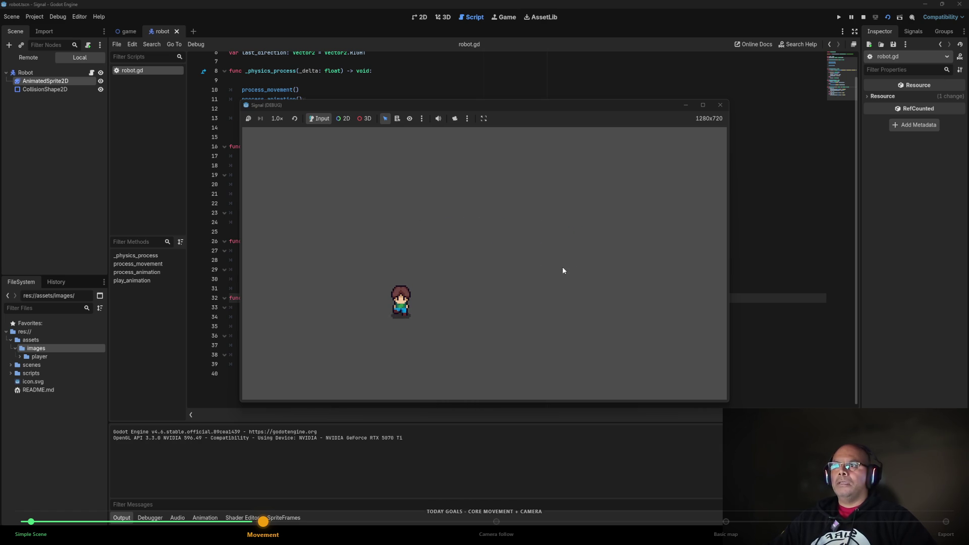
key(Up)
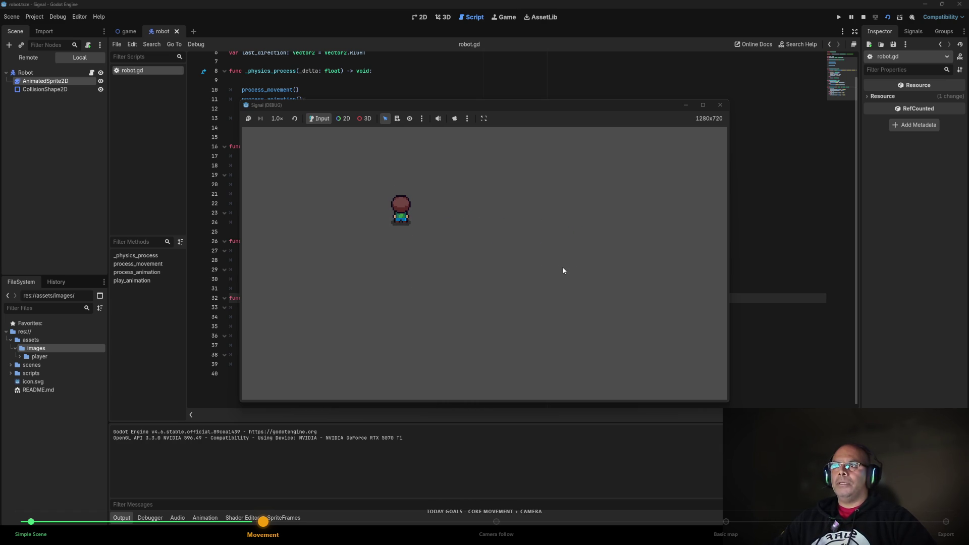
key(Right)
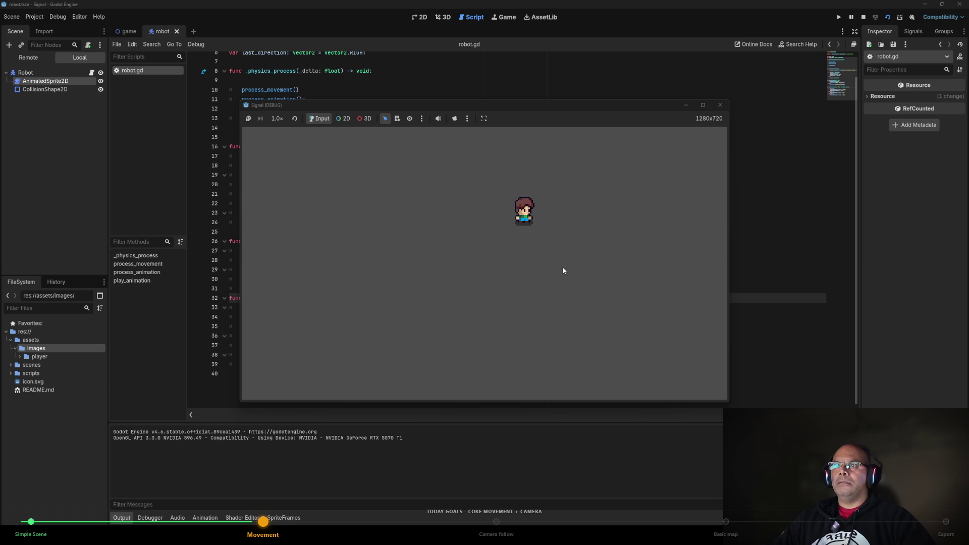
key(Left)
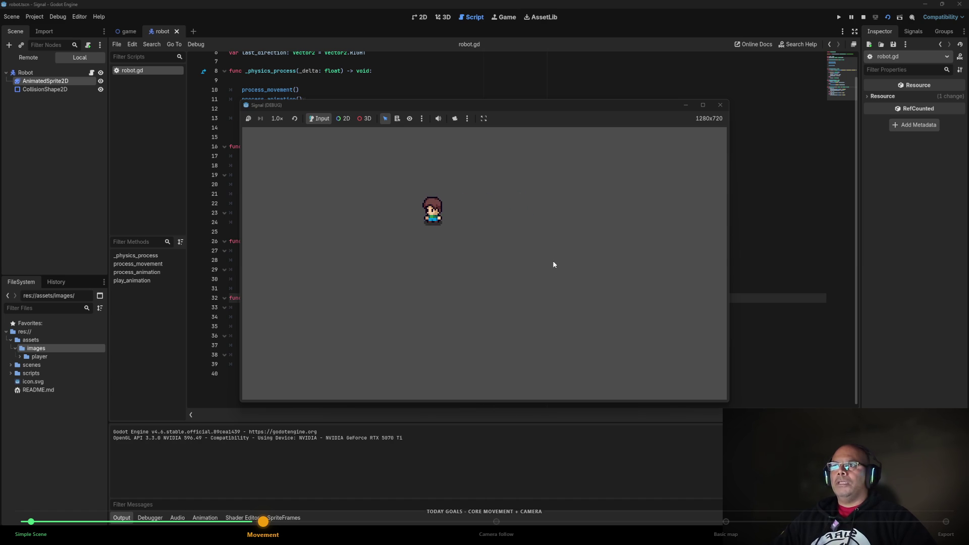
key(Right)
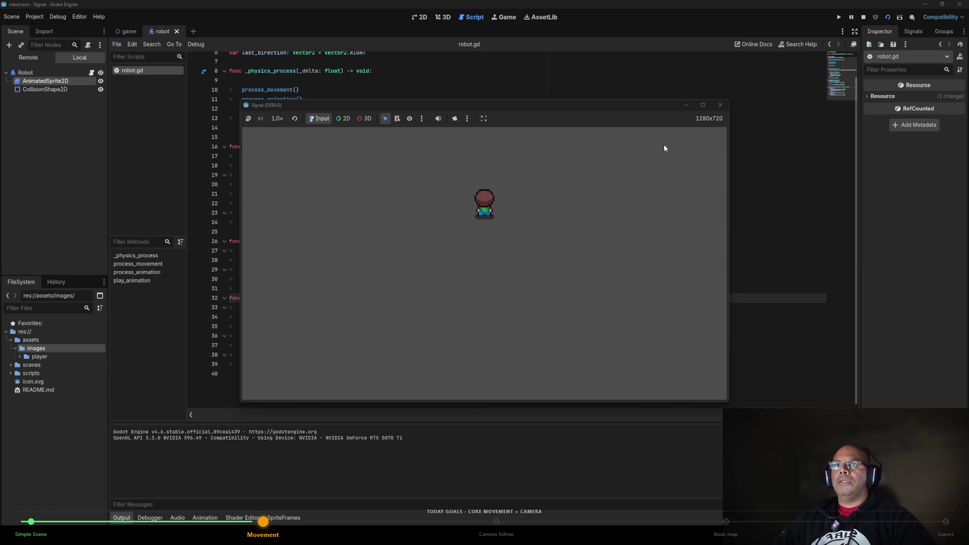
key(Up)
key(Right)
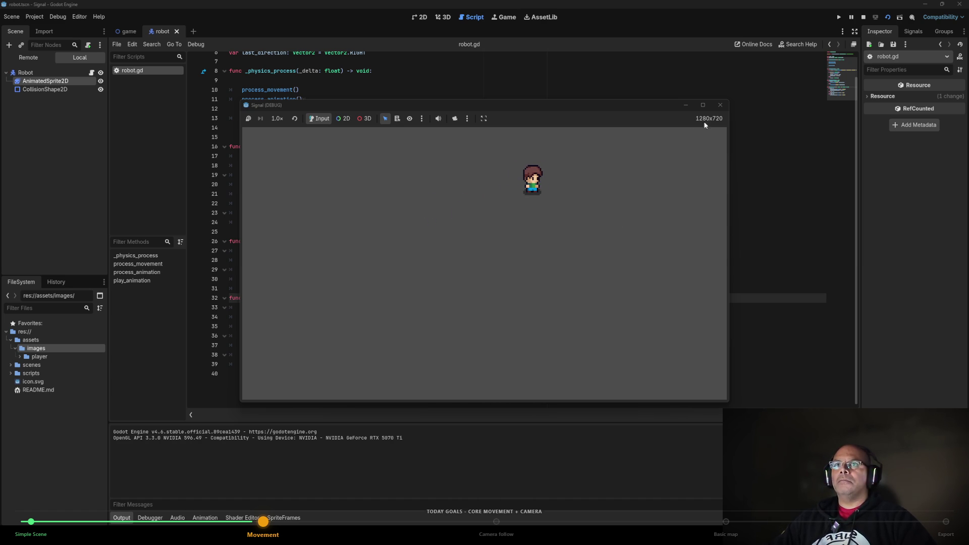
click(720, 107)
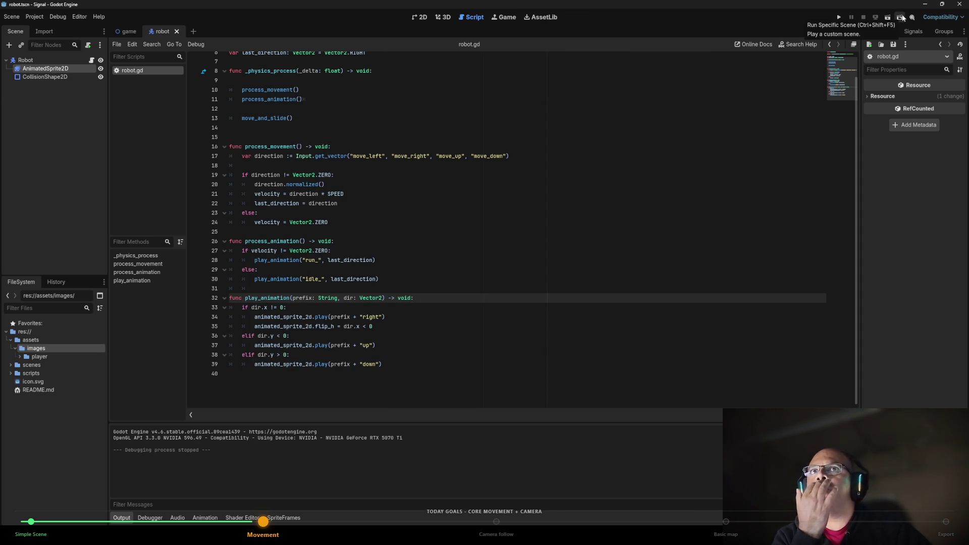
click(842, 17)
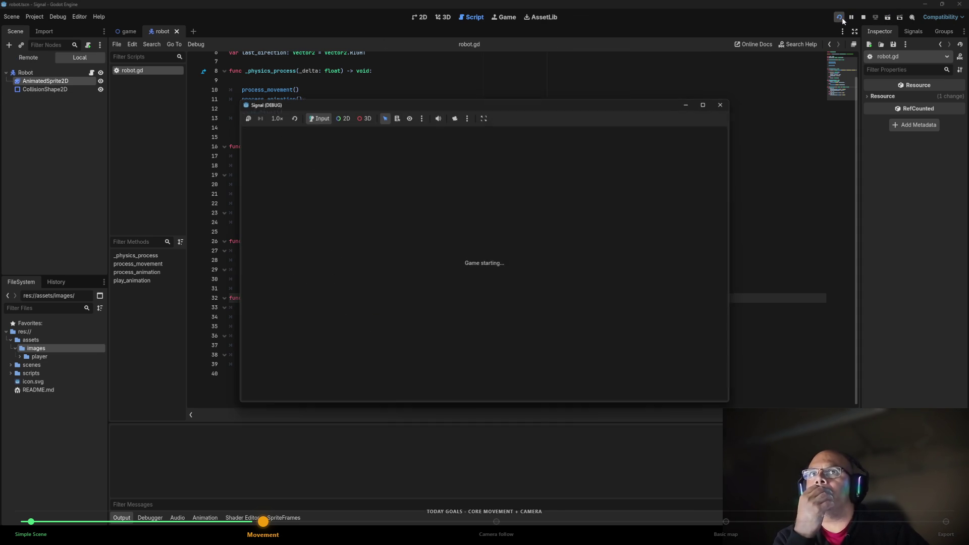
key(d)
key(a)
key(w)
key(s)
click(720, 106)
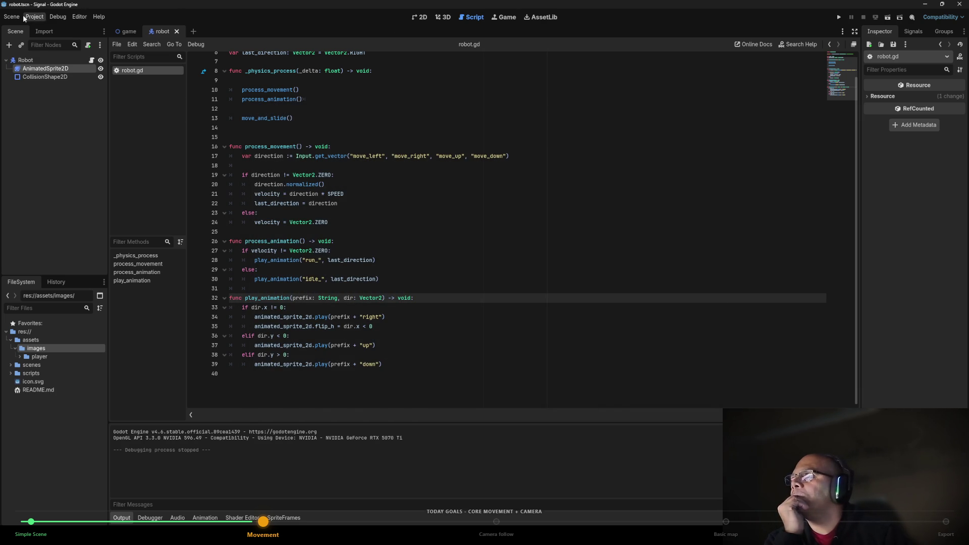
click(16, 17)
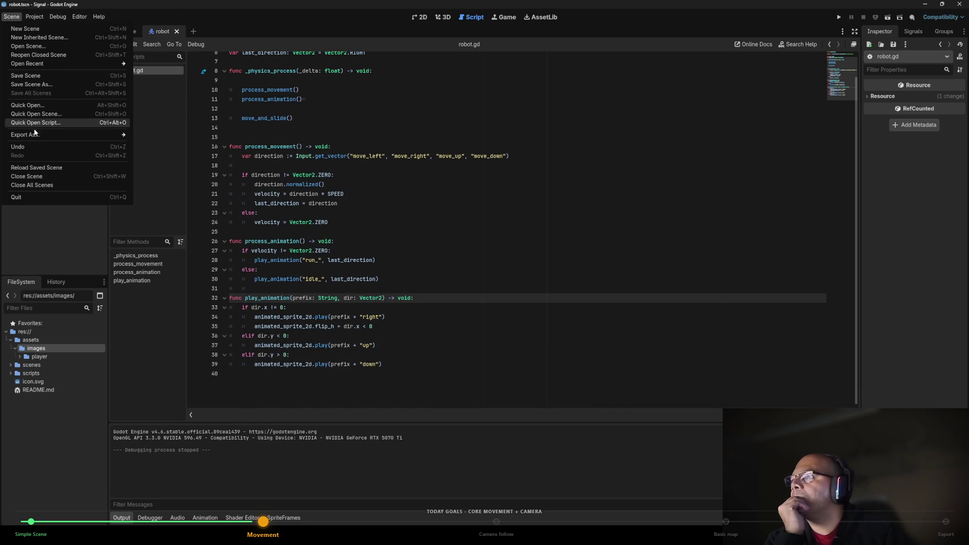
mouse_move(34, 132)
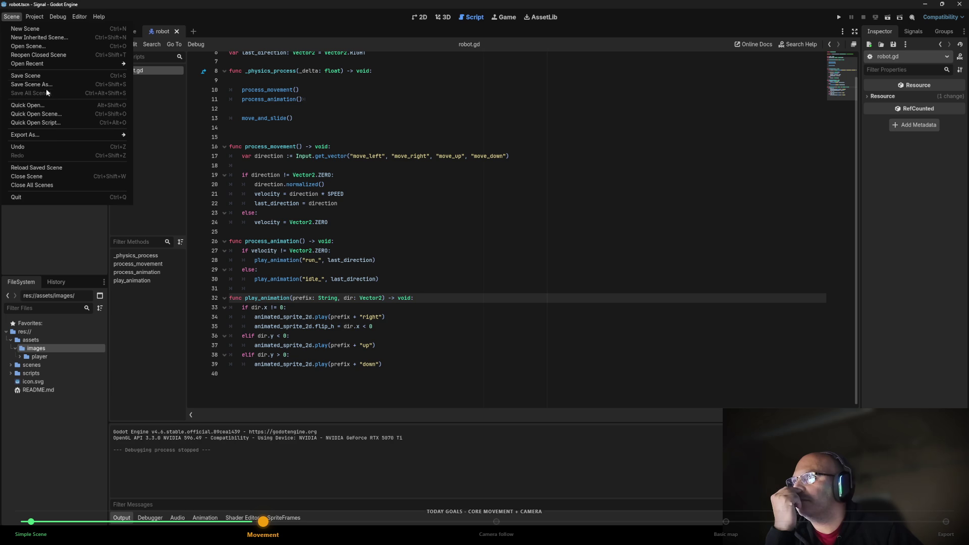
mouse_move(33, 19)
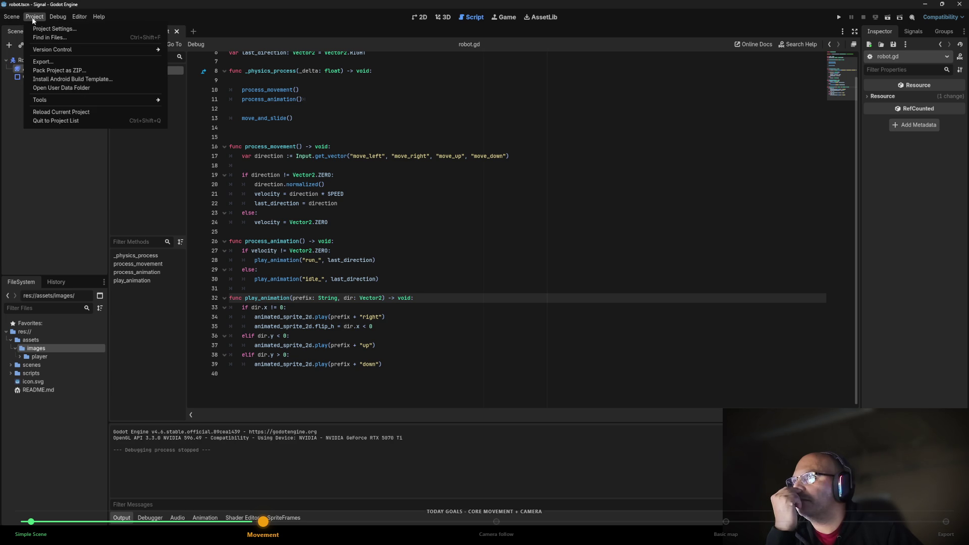
click(53, 62)
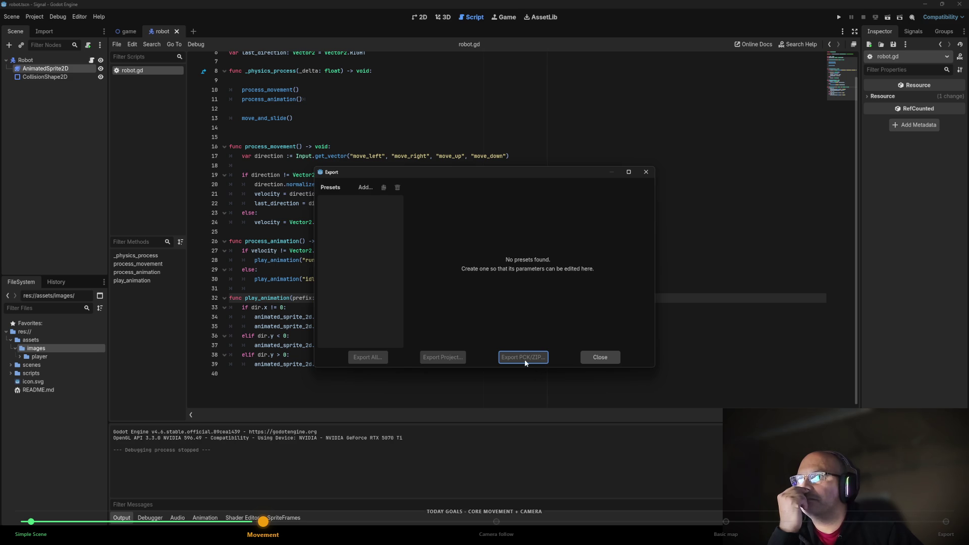
click(598, 357)
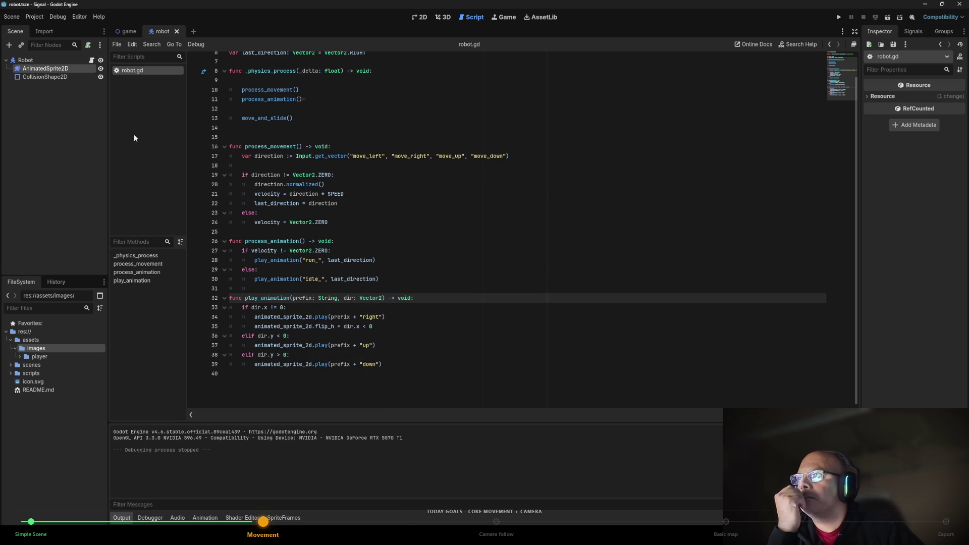
click(35, 17)
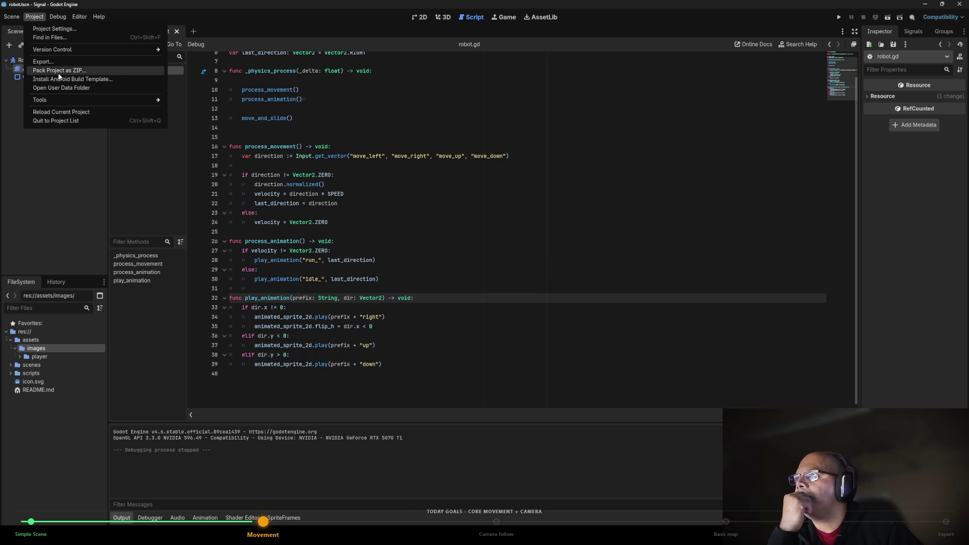
mouse_move(57, 19)
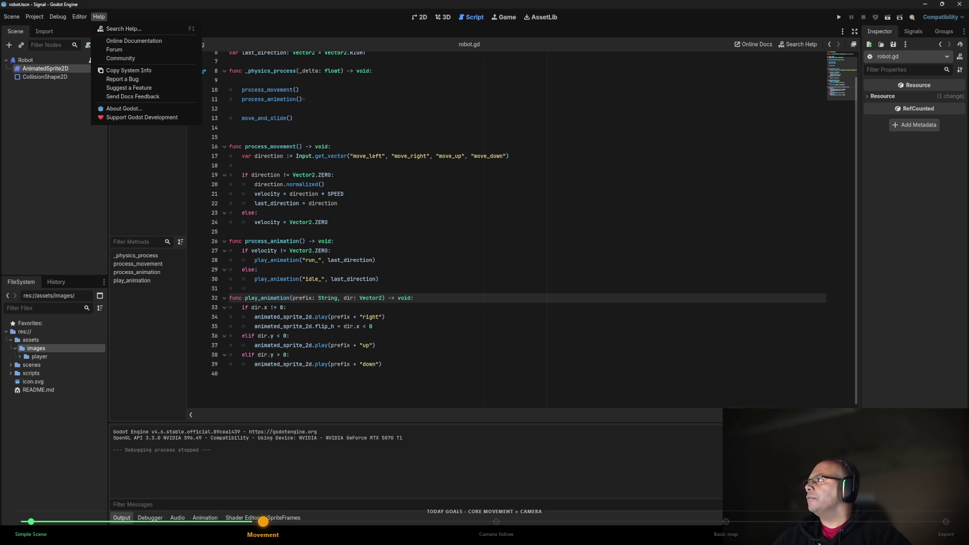
Switch to Chrome on godotengine.org, maximize the window, and open the Godot Docs.
key(Escape)
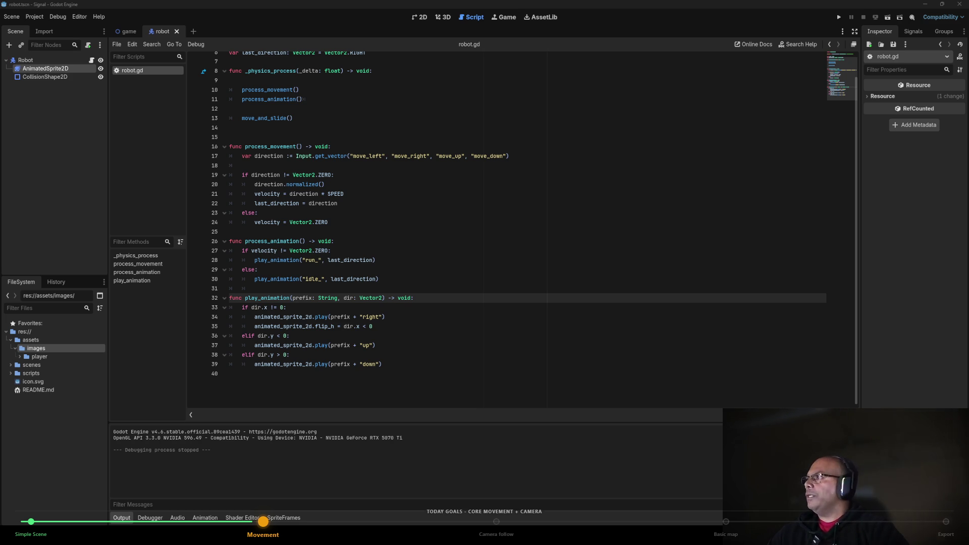
key(alt+Tab)
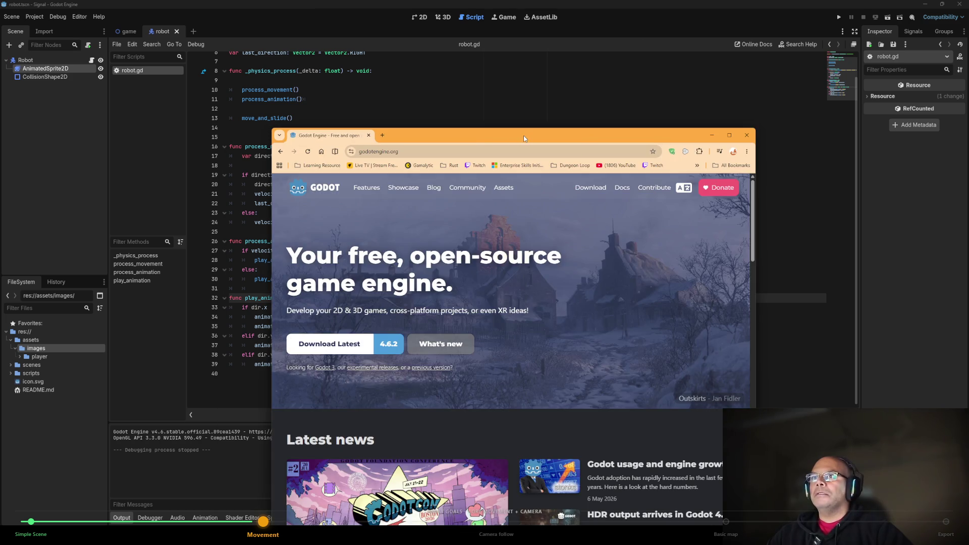
double_click(522, 136)
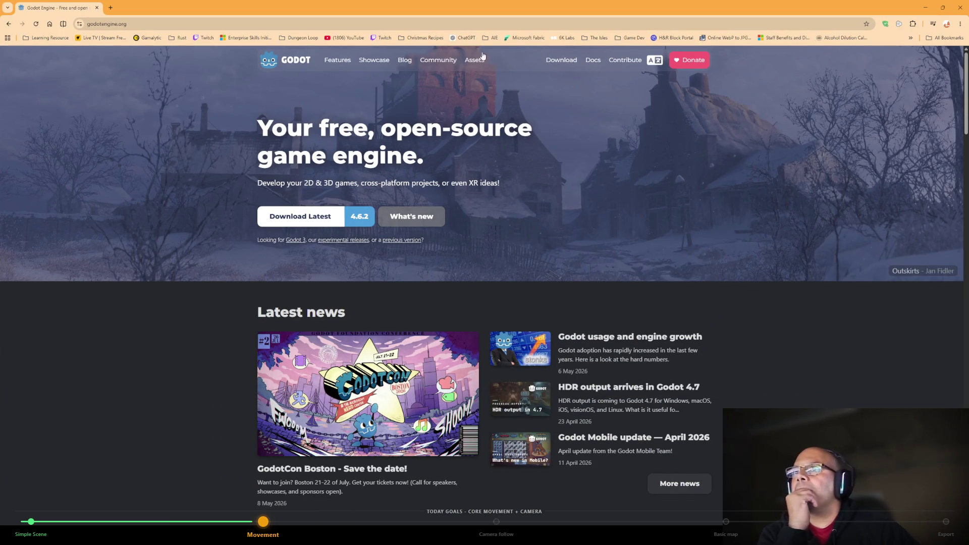
click(594, 62)
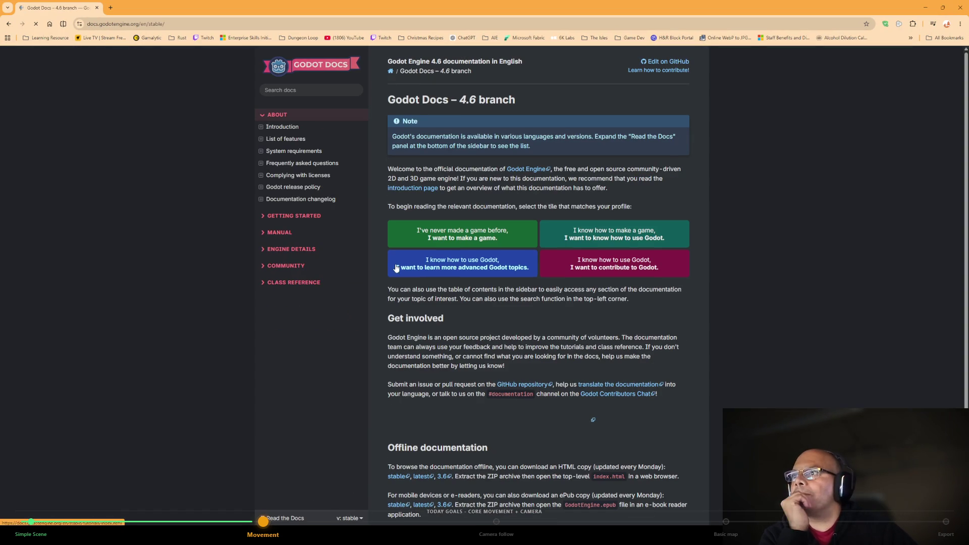
Navigate the docs contents through Manual > Export to the Exporting for the Web page.
click(264, 251)
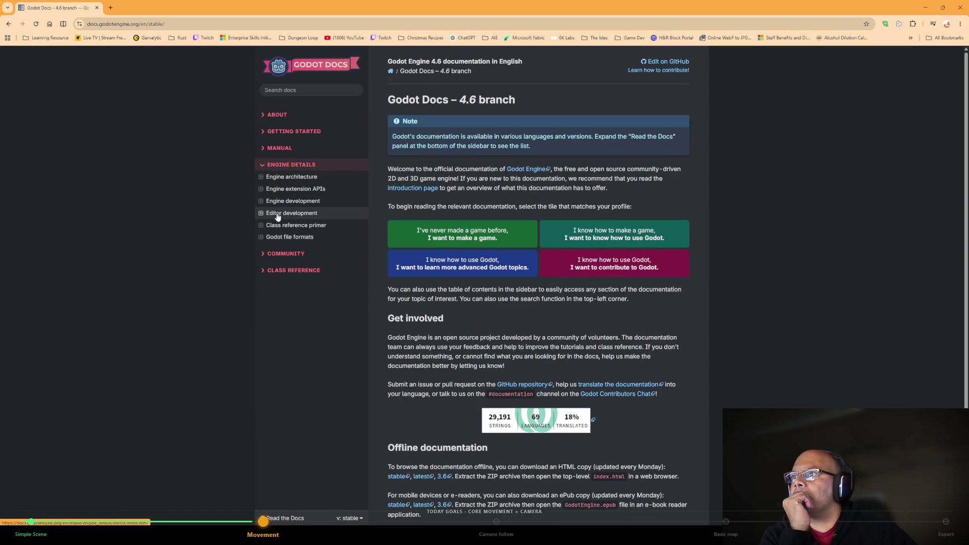
click(279, 148)
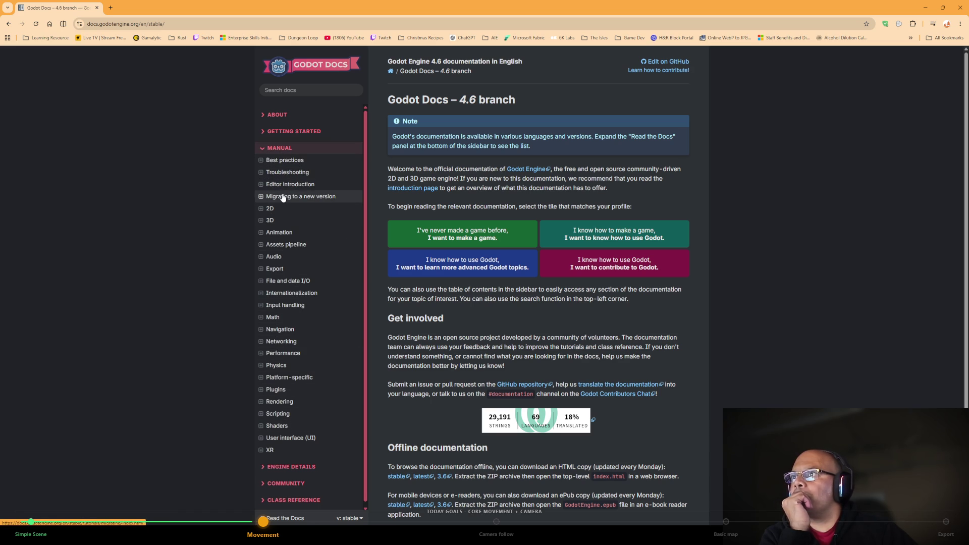
click(262, 270)
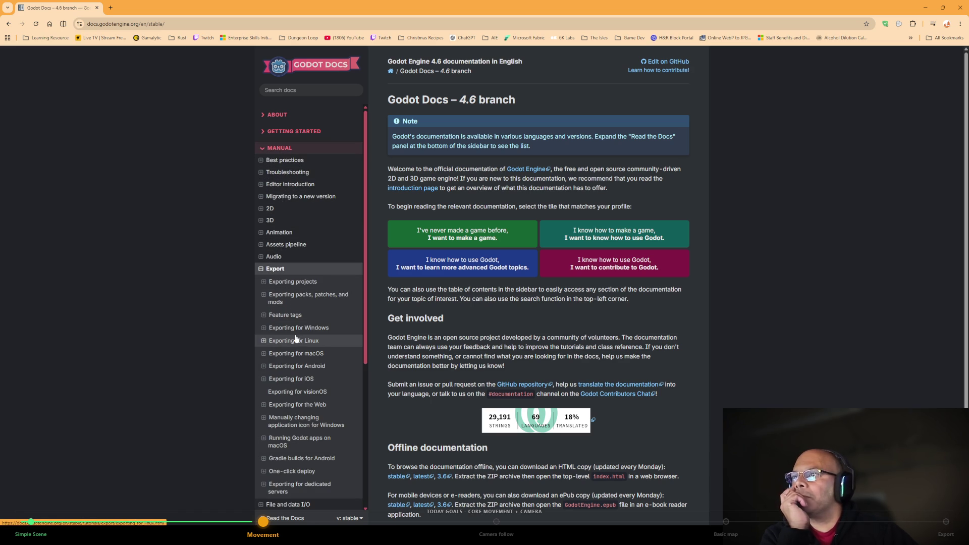
click(301, 405)
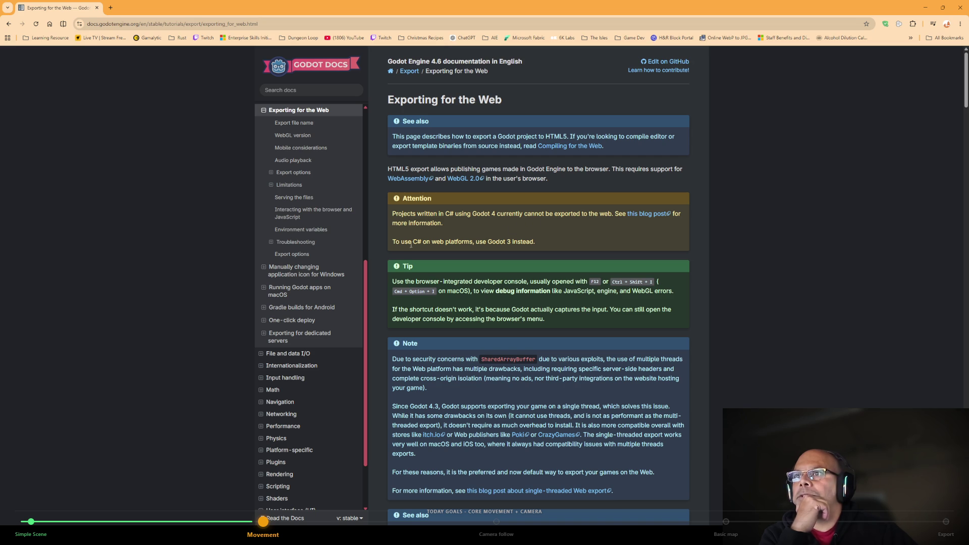
Scroll the Exporting for the Web page through Troubleshooting and Export options to the user notes.
scroll(537, 251, down, 3)
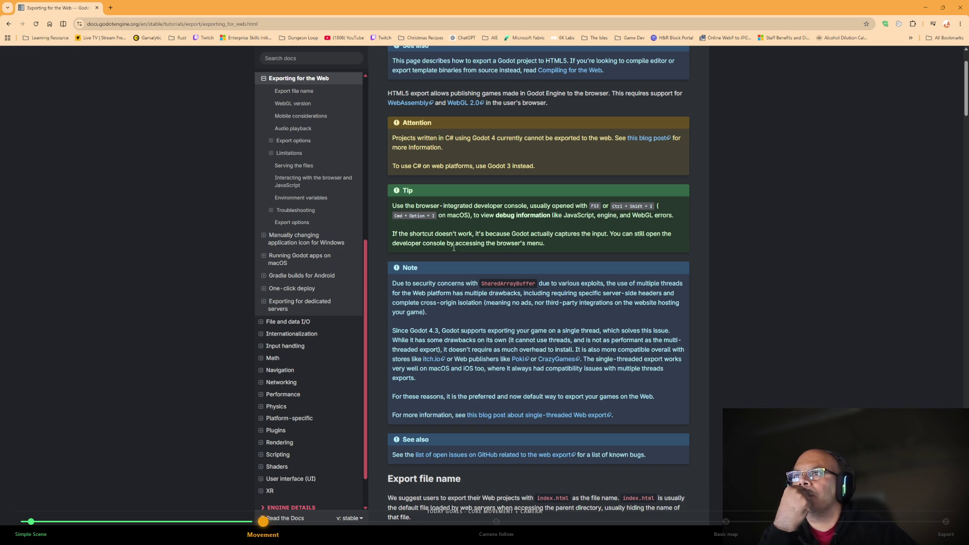
scroll(556, 242, down, 3)
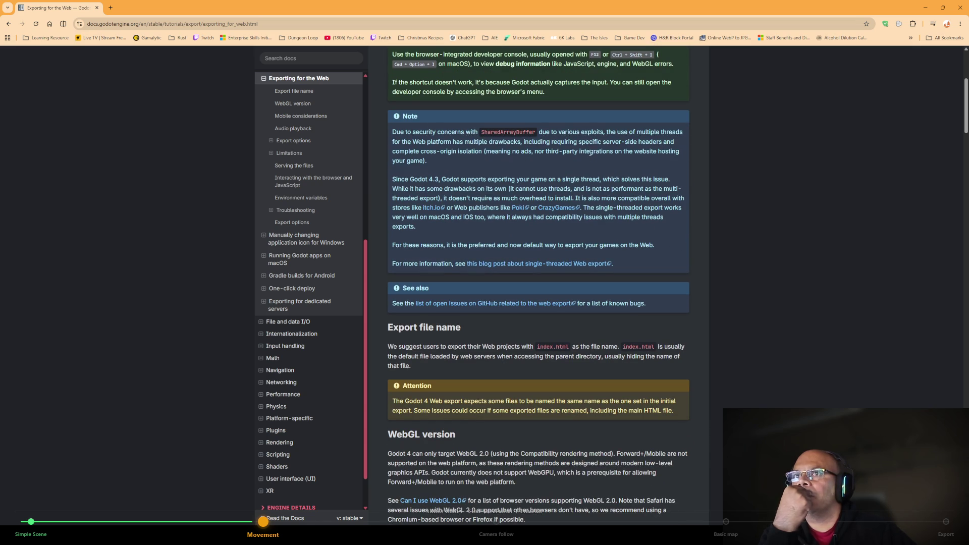
scroll(467, 200, down, 4)
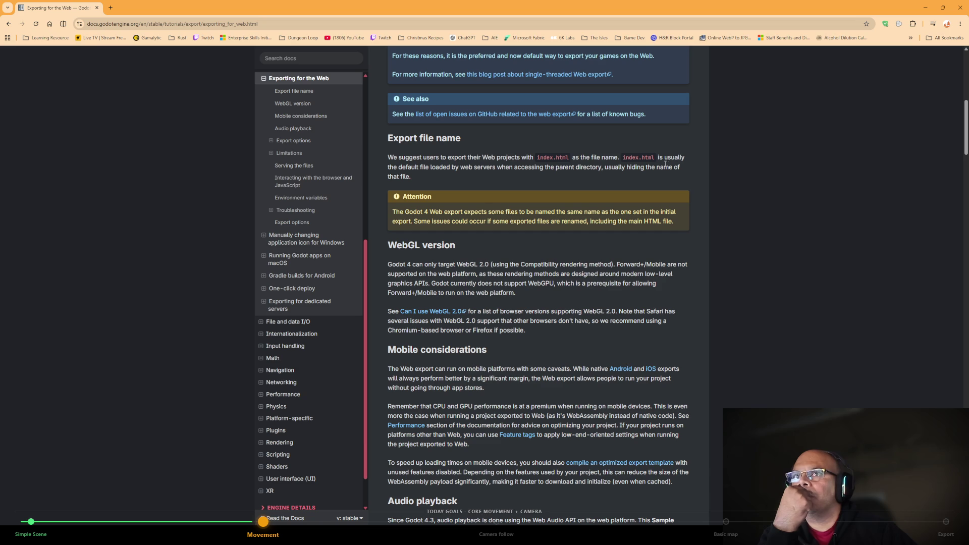
scroll(555, 171, down, 2)
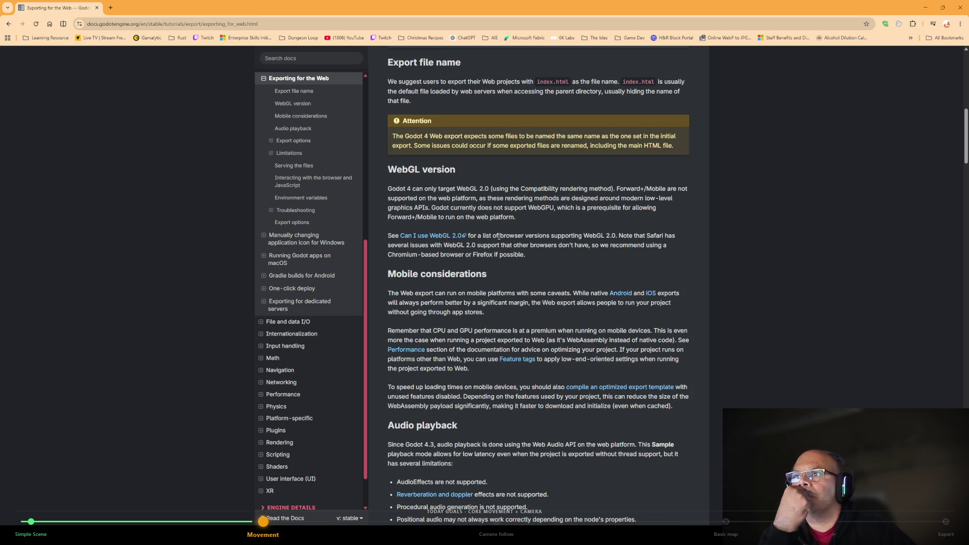
scroll(546, 231, down, 3)
scroll(546, 231, down, 5)
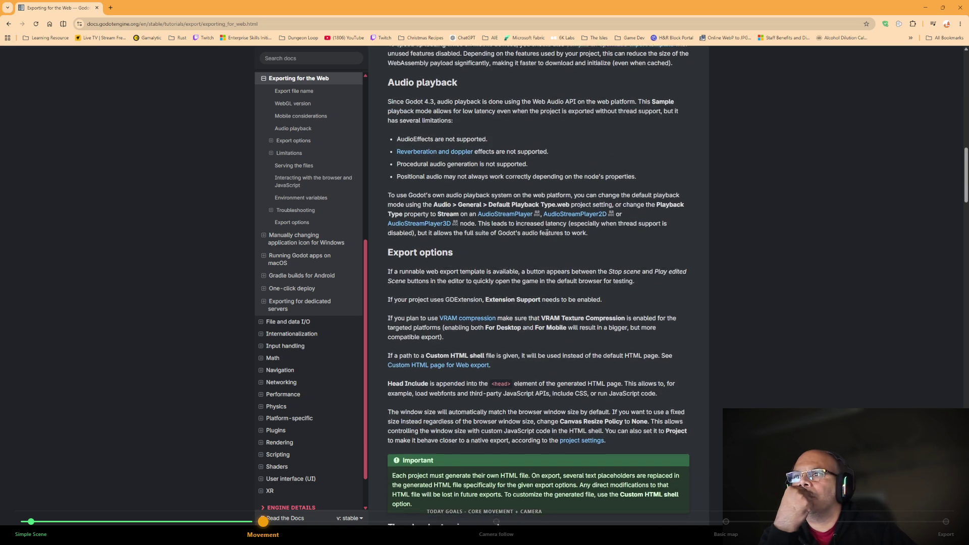
scroll(547, 233, down, 3)
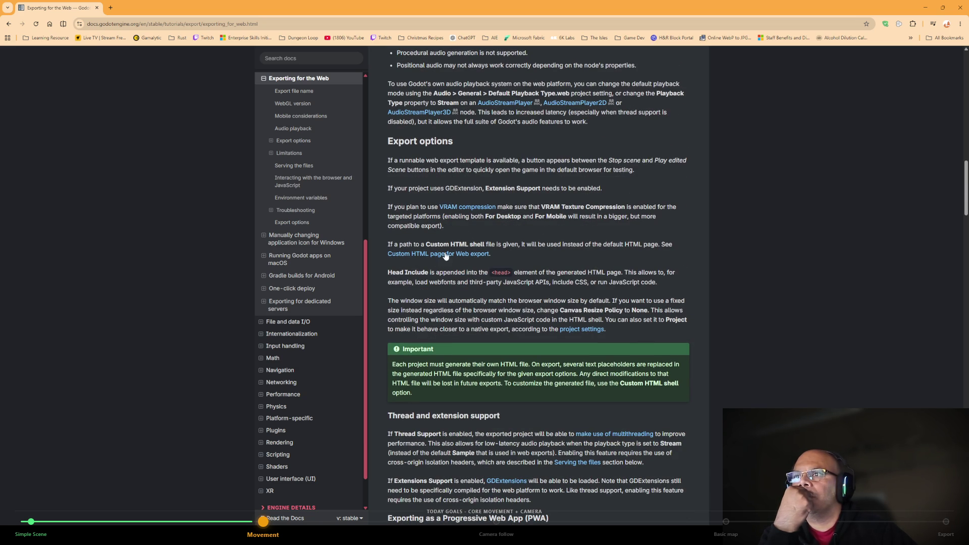
scroll(508, 265, down, 3)
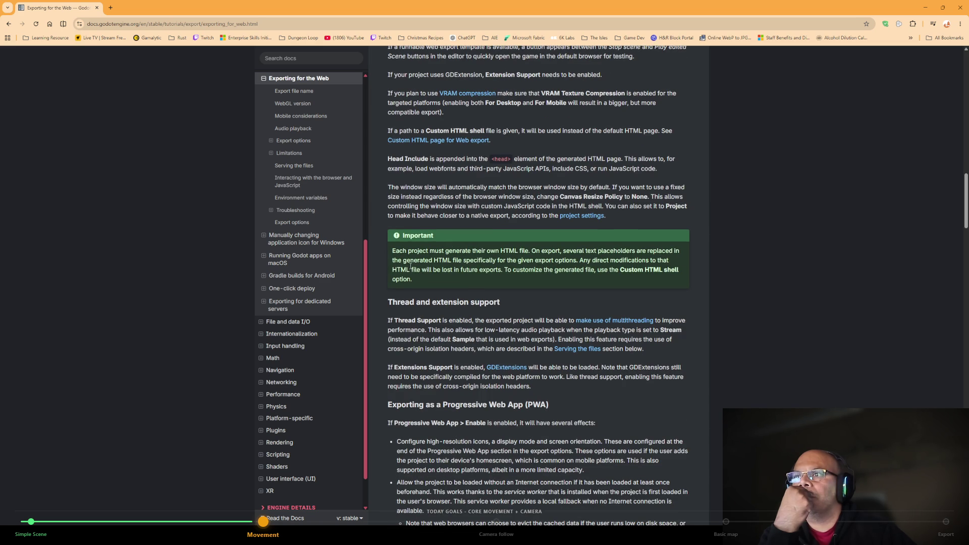
scroll(465, 304, down, 5)
scroll(465, 304, down, 5)
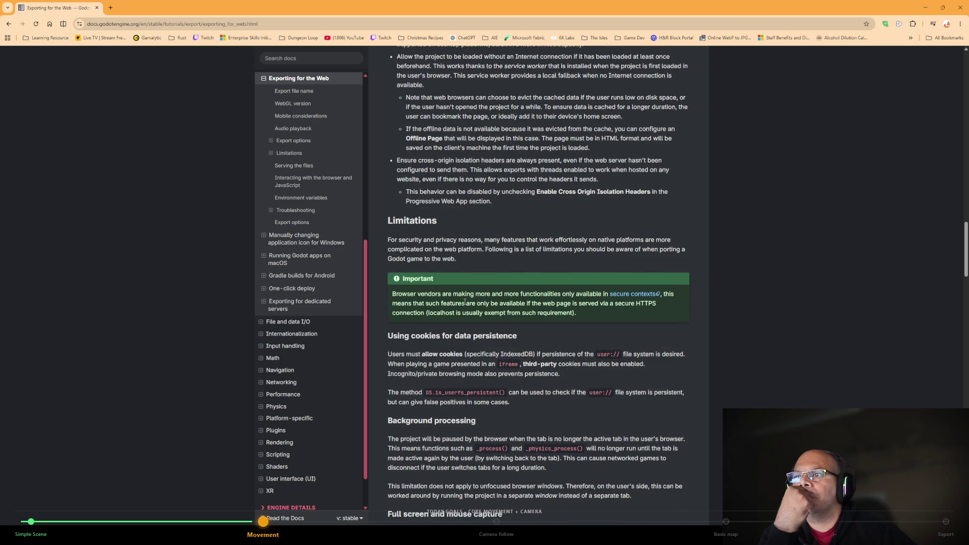
scroll(465, 303, down, 3)
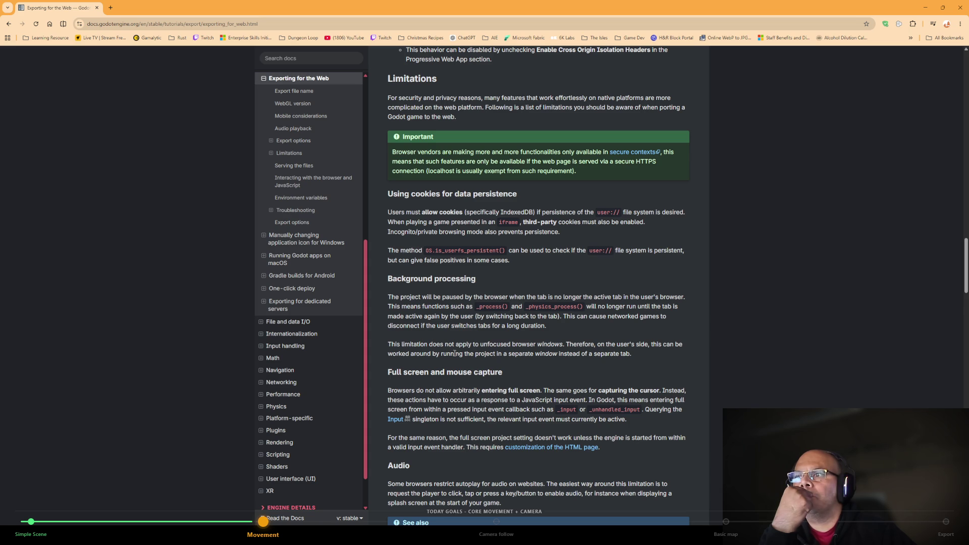
scroll(455, 354, down, 3)
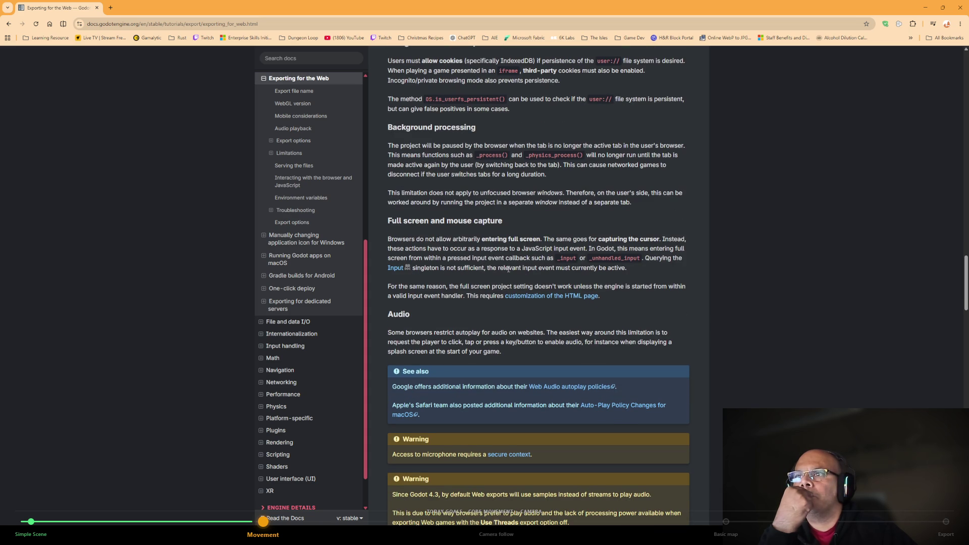
scroll(440, 319, down, 3)
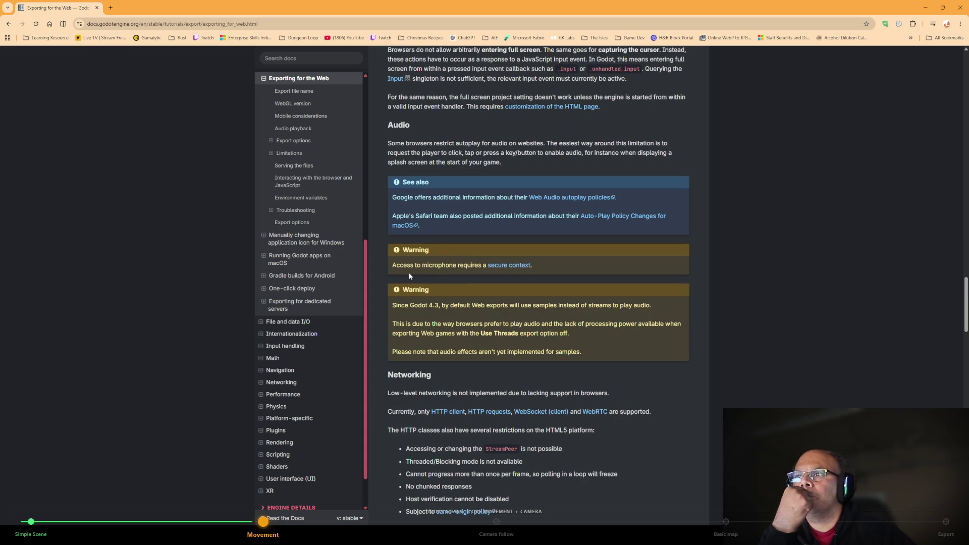
scroll(433, 255, down, 3)
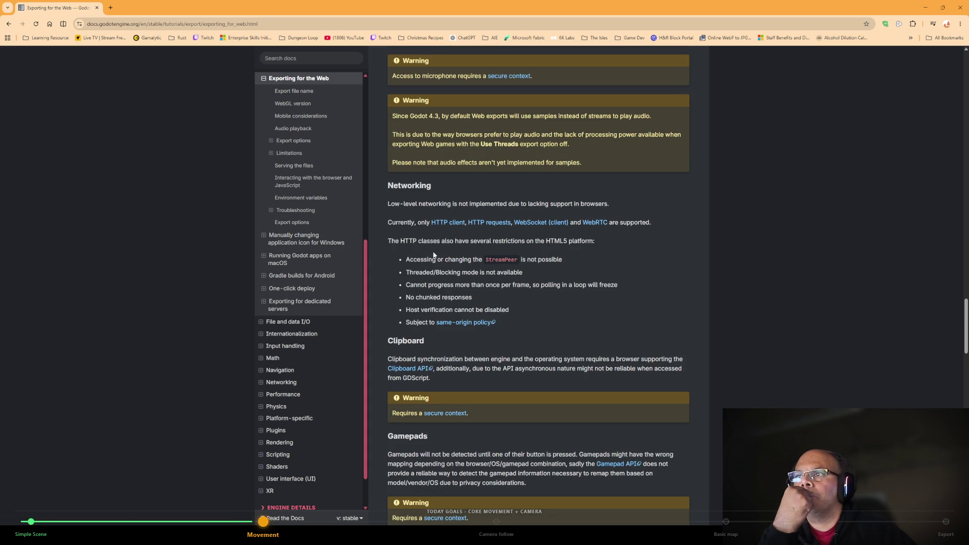
scroll(443, 333, down, 4)
scroll(443, 328, down, 5)
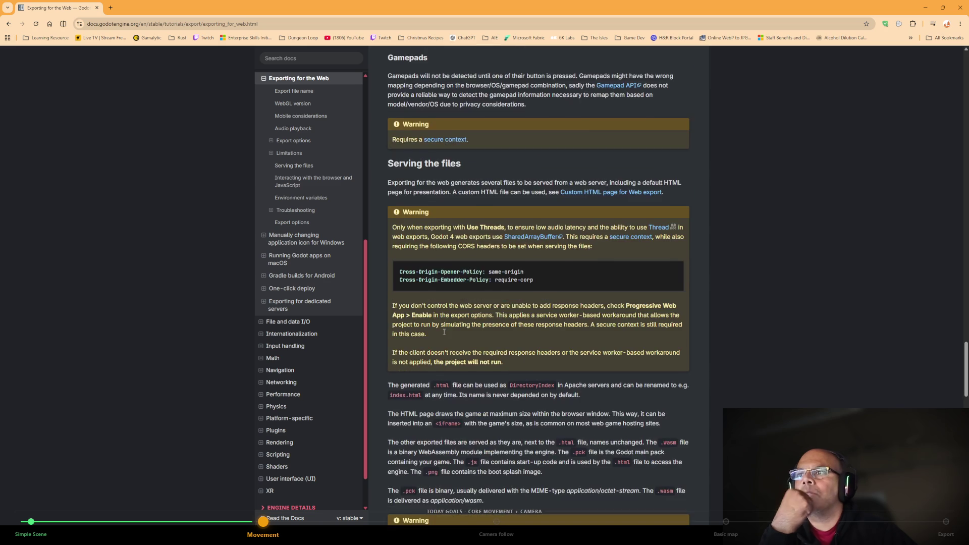
scroll(443, 311, down, 4)
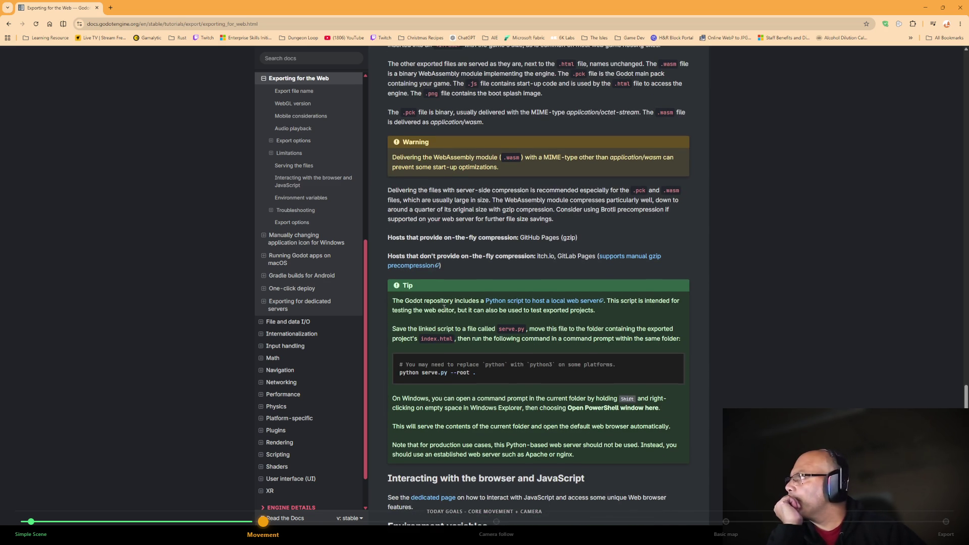
scroll(444, 308, down, 3)
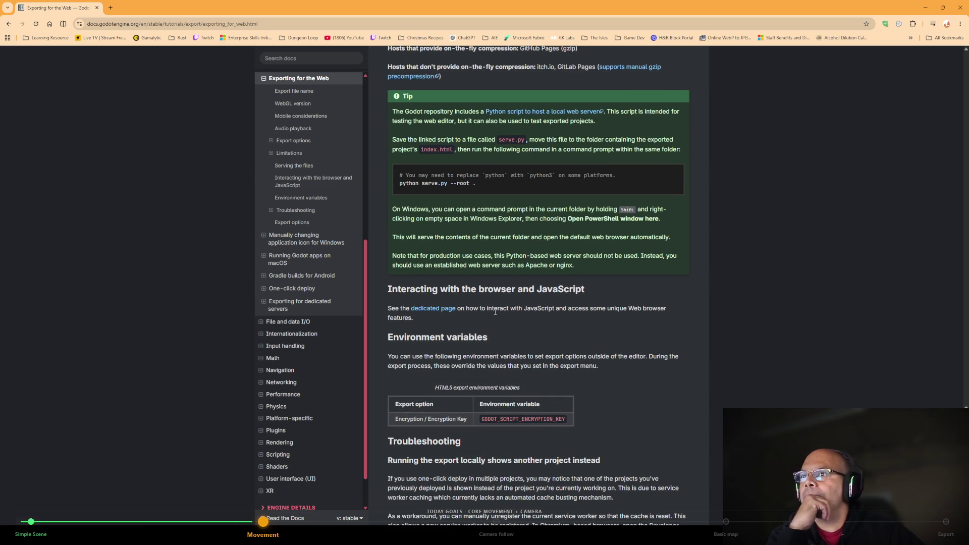
scroll(495, 312, down, 1)
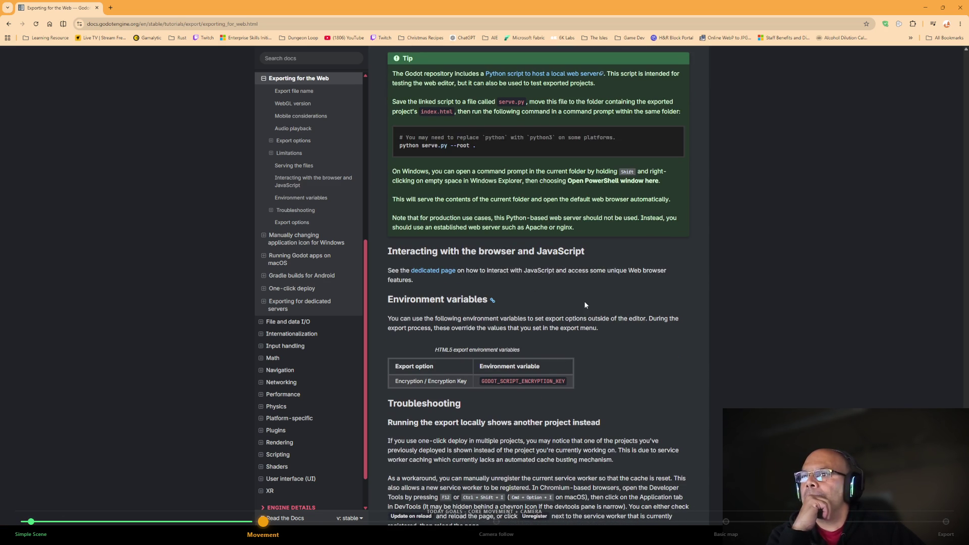
scroll(607, 311, down, 3)
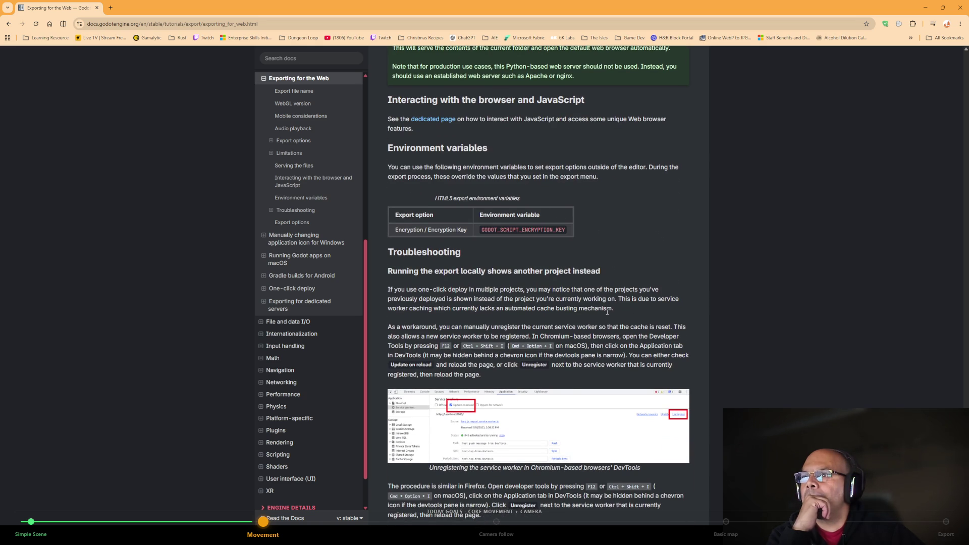
scroll(607, 312, down, 5)
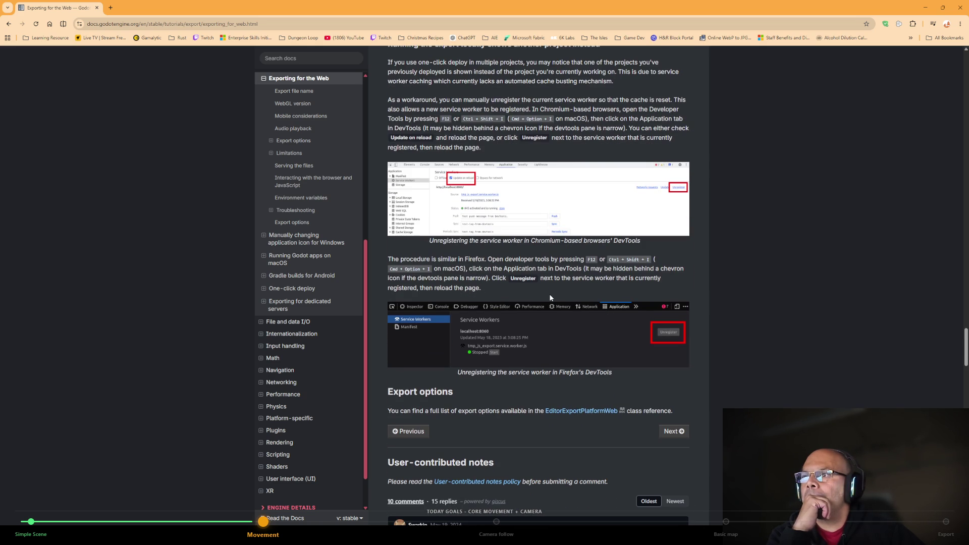
scroll(550, 298, down, 1)
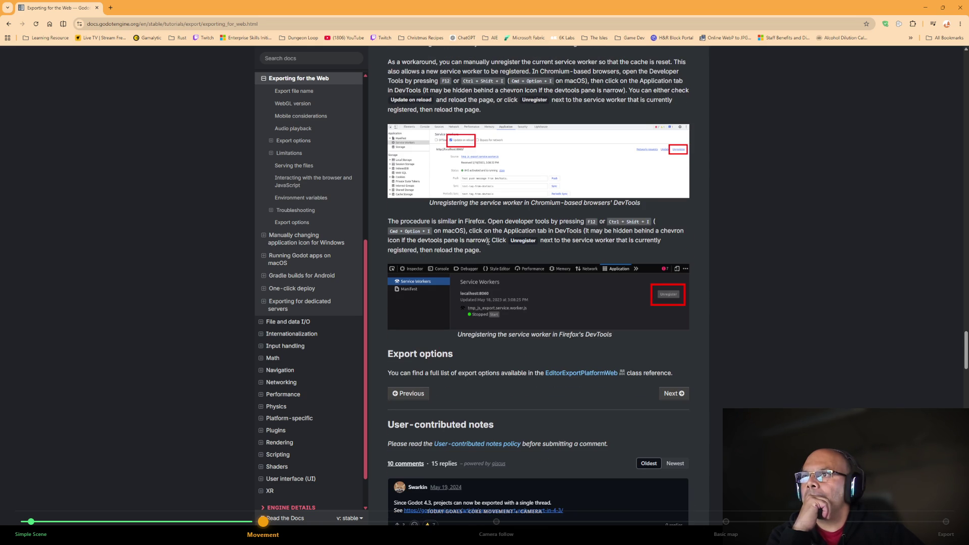
scroll(562, 303, down, 3)
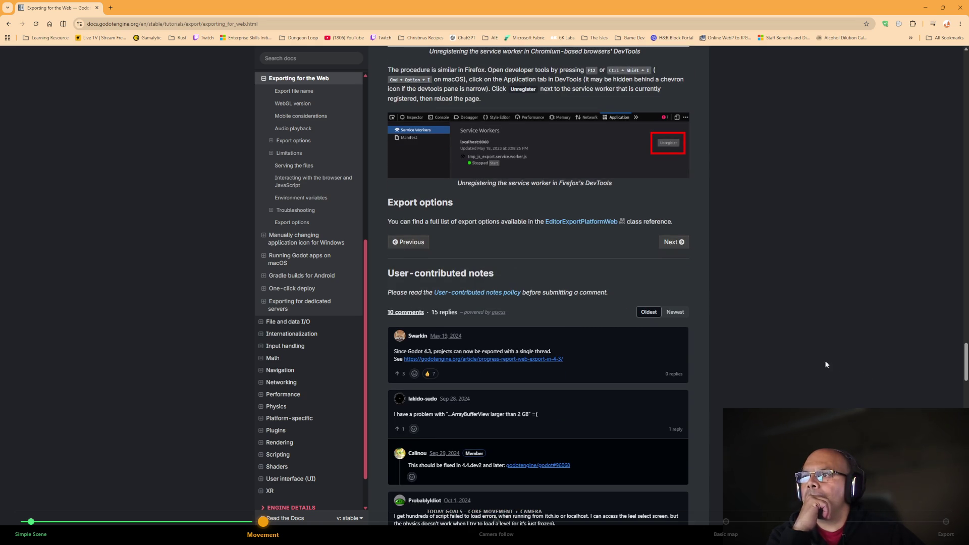
drag(965, 371, 937, 63)
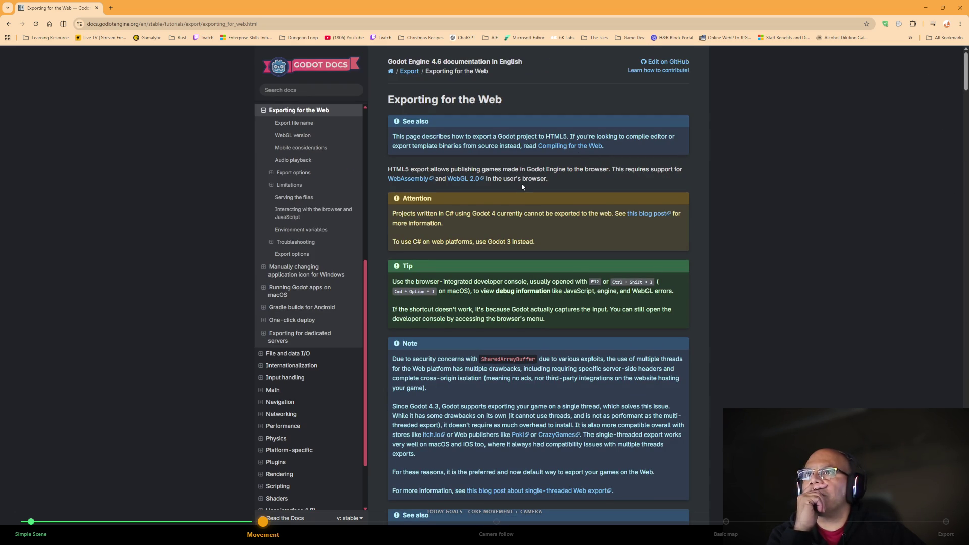
Scroll back through the Export file name, WebGL version, Mobile considerations and Audio playback sections.
scroll(522, 186, down, 2)
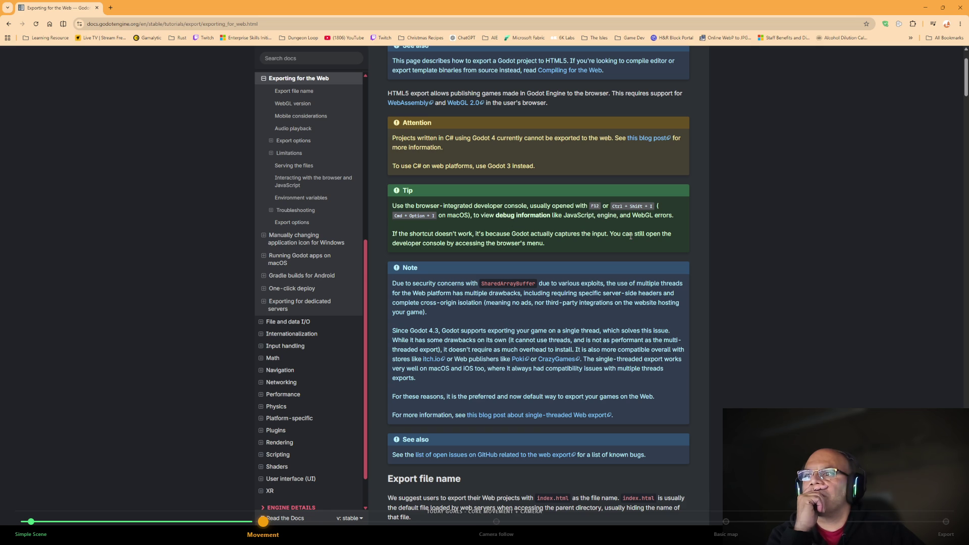
scroll(555, 303, down, 2)
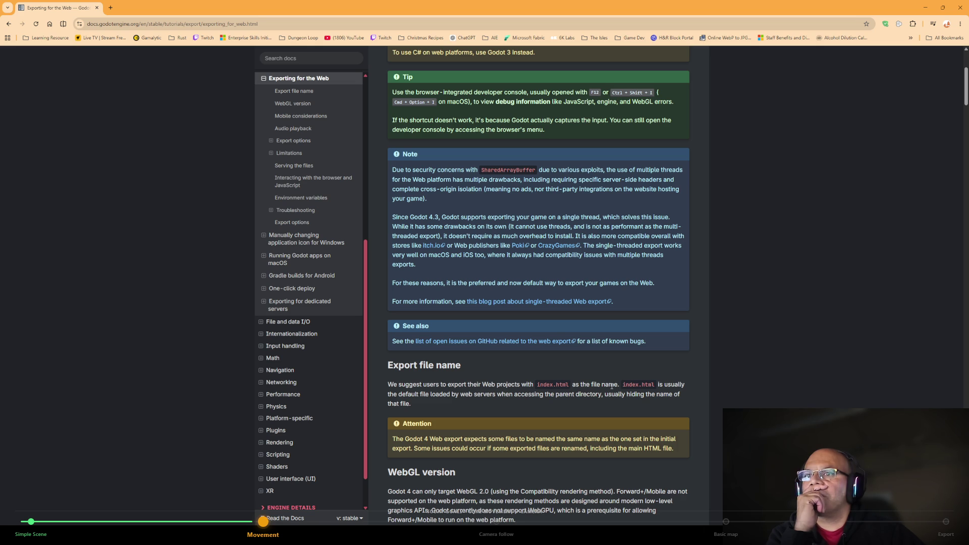
scroll(487, 404, down, 2)
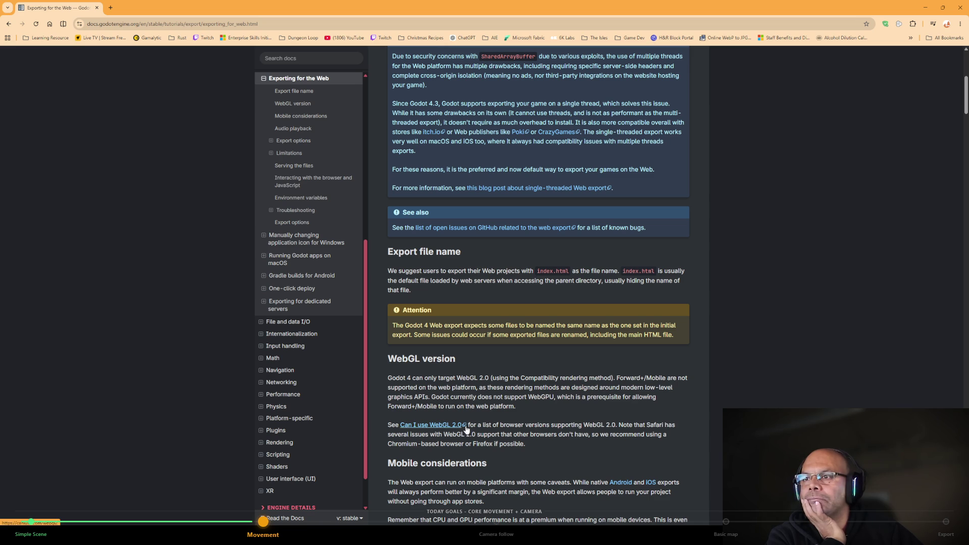
scroll(493, 447, down, 3)
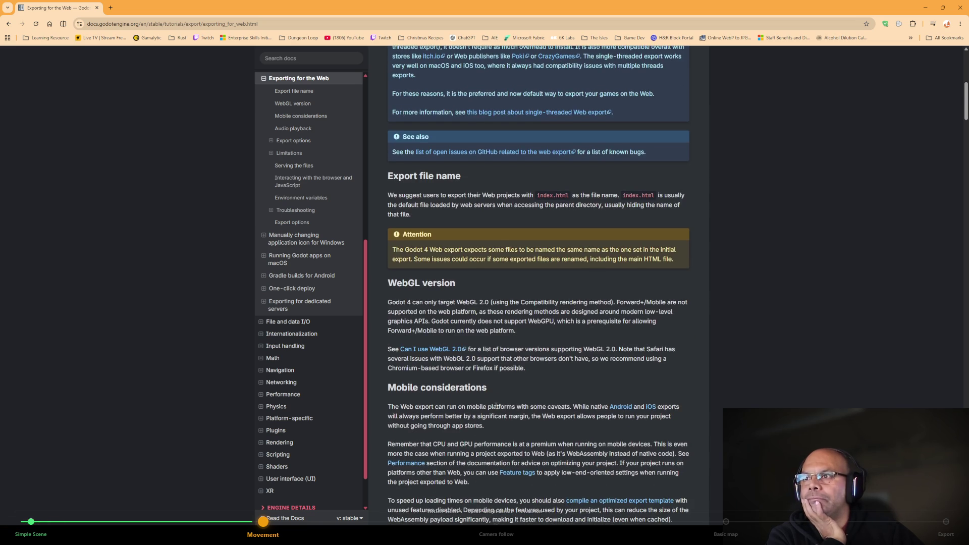
scroll(468, 401, down, 2)
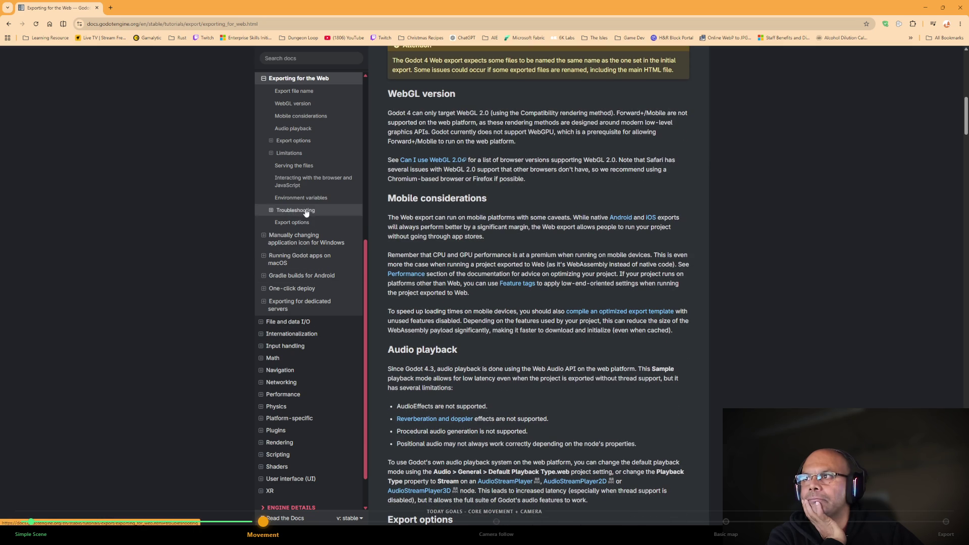
scroll(318, 166, up, 1)
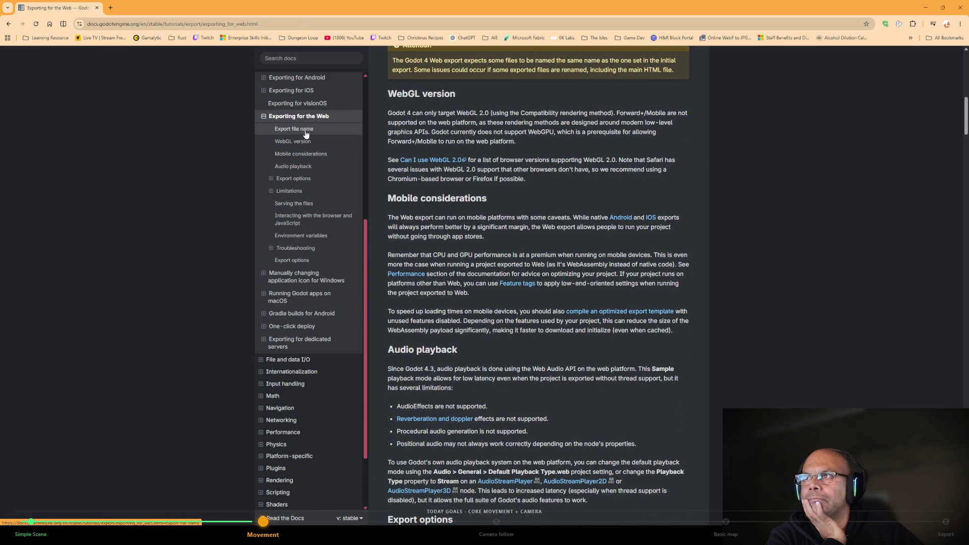
Use the page contents to jump to Export file name, WebGL version, then Export options.
click(303, 130)
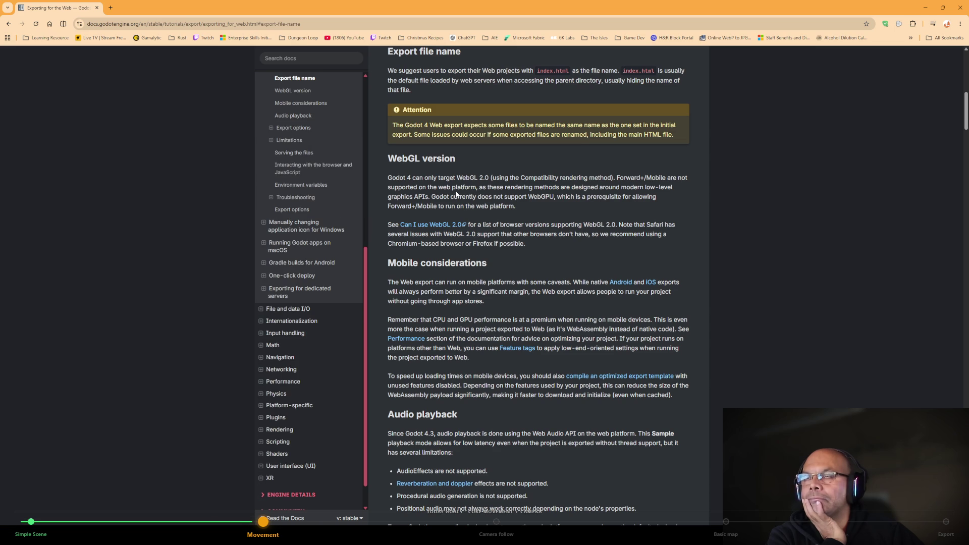
scroll(313, 167, up, 1)
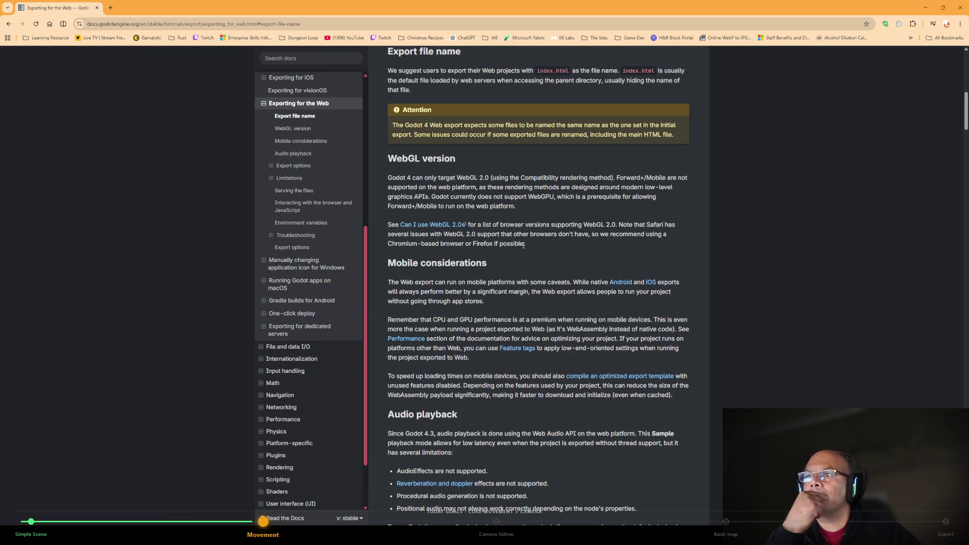
scroll(269, 130, down, 2)
click(277, 117)
click(277, 128)
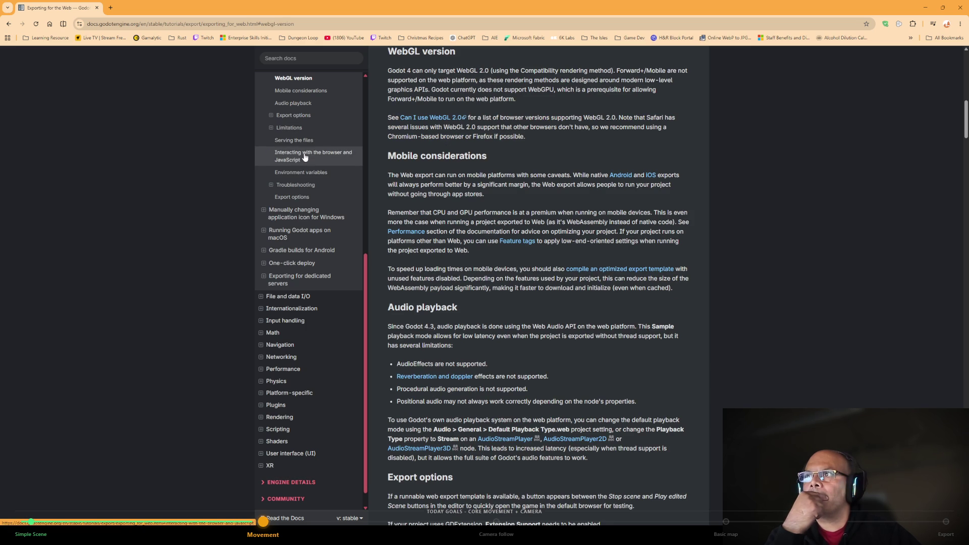
click(271, 115)
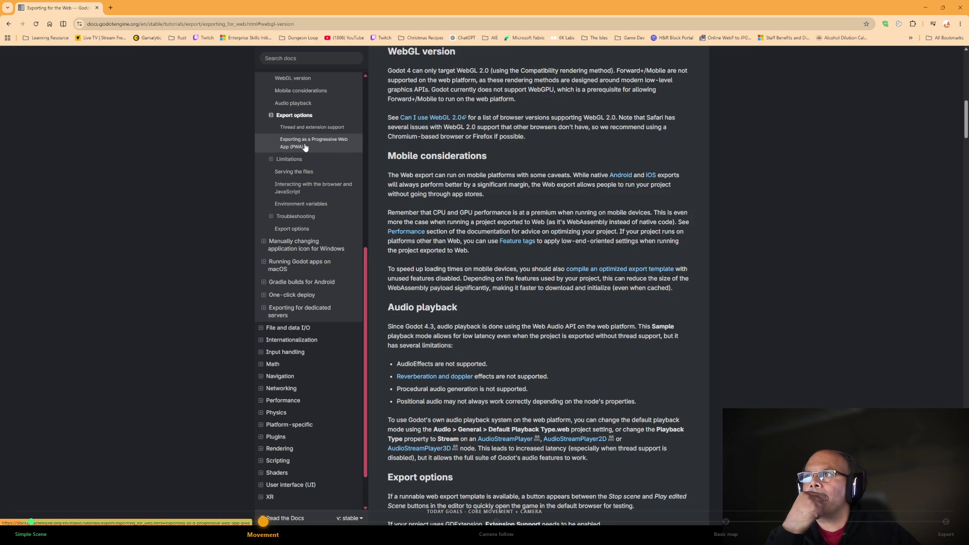
scroll(315, 154, up, 1)
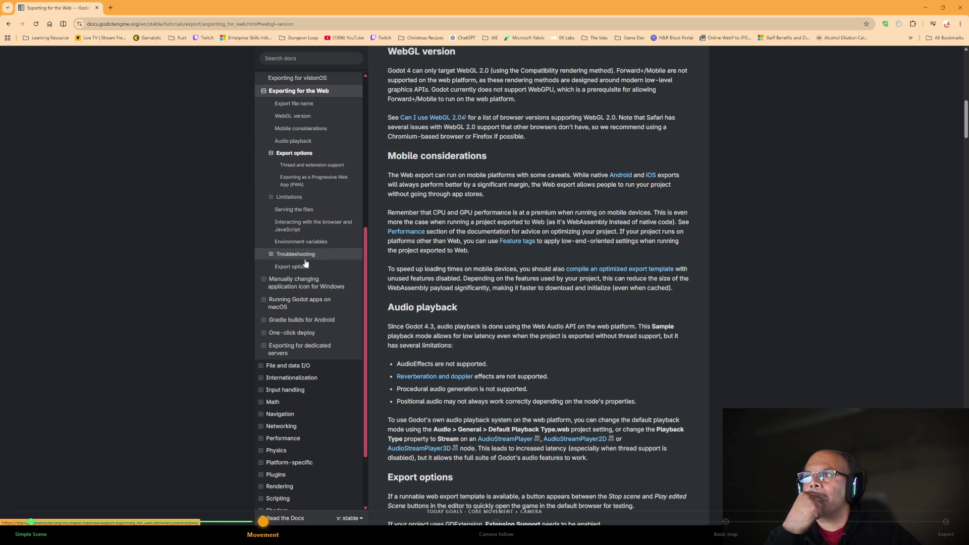
click(330, 266)
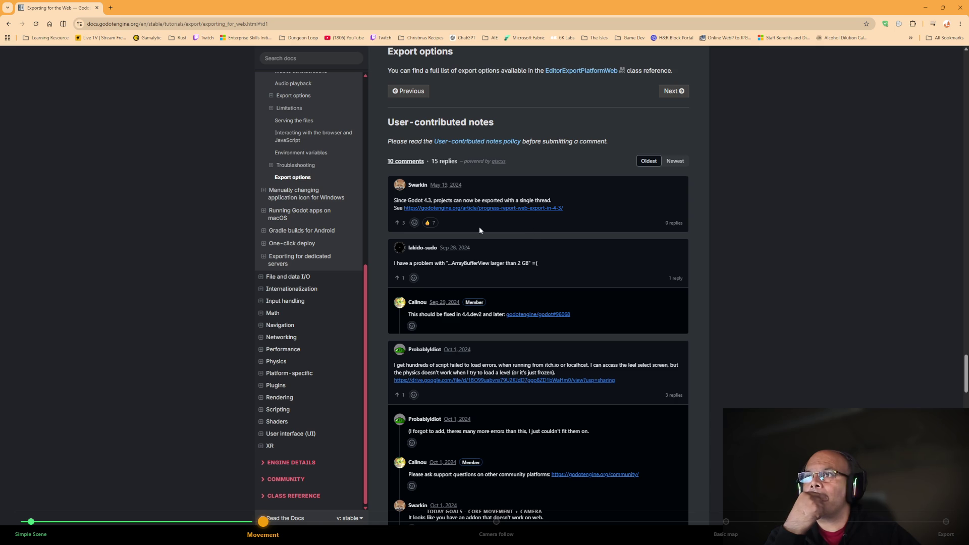
Open the linked Web Export in 4.3 report and read down to the single-threaded backport section.
click(522, 209)
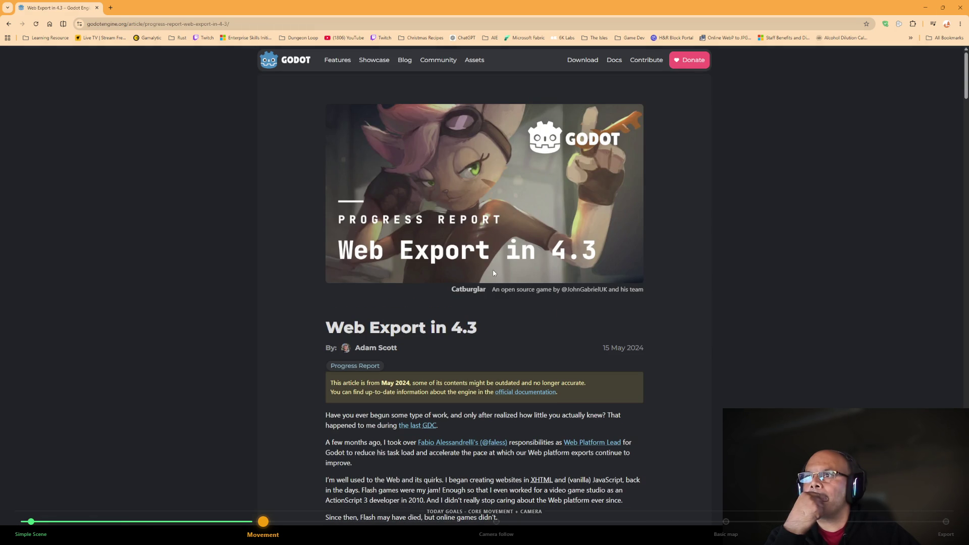
scroll(493, 271, down, 2)
scroll(486, 289, down, 3)
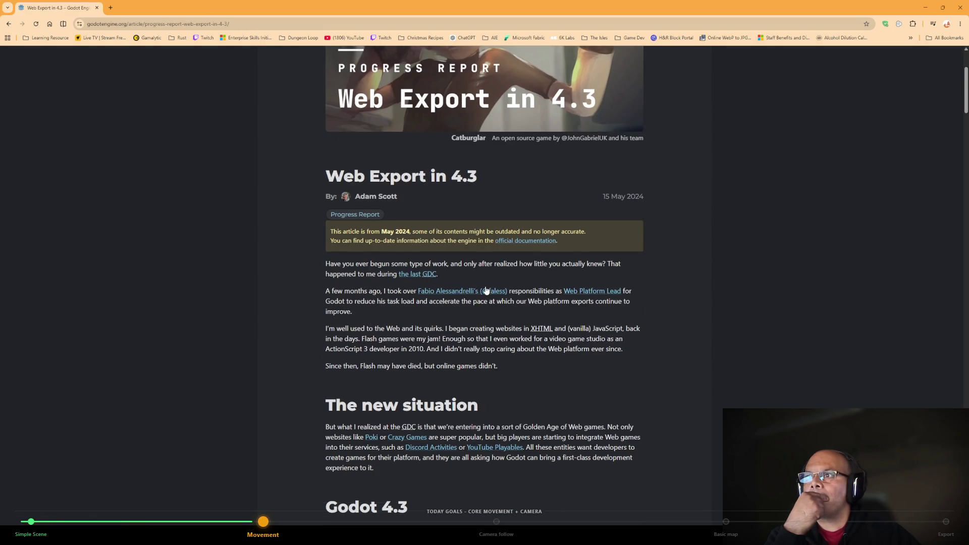
scroll(486, 289, down, 3)
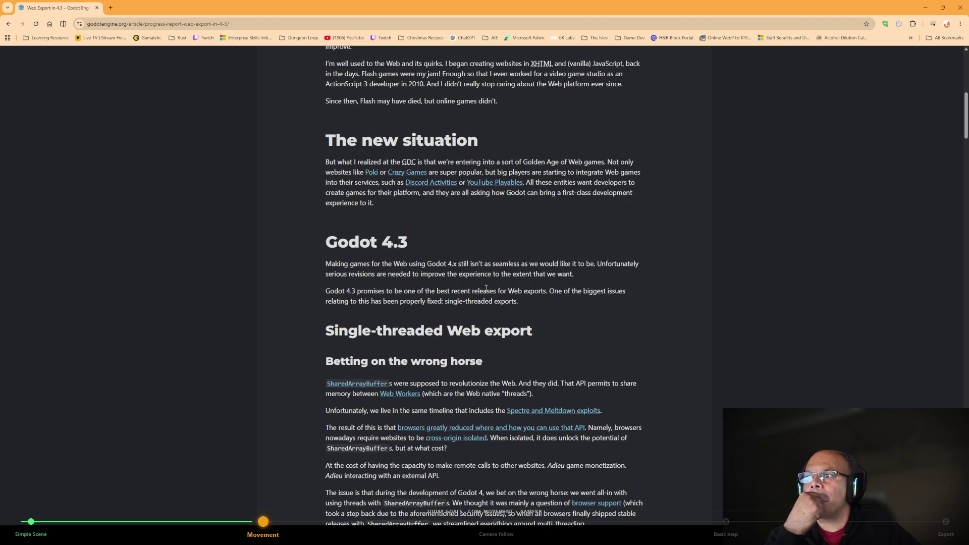
scroll(486, 288, down, 7)
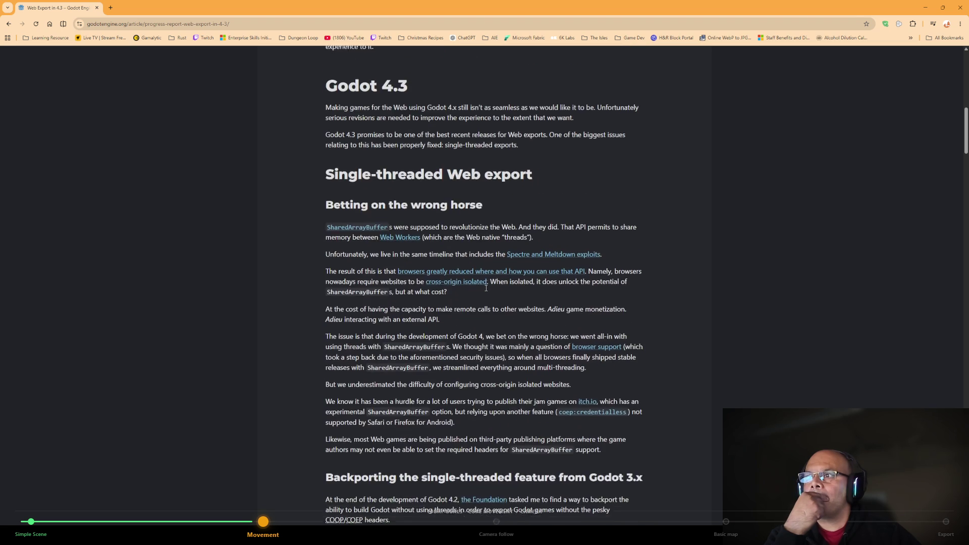
scroll(486, 290, down, 1)
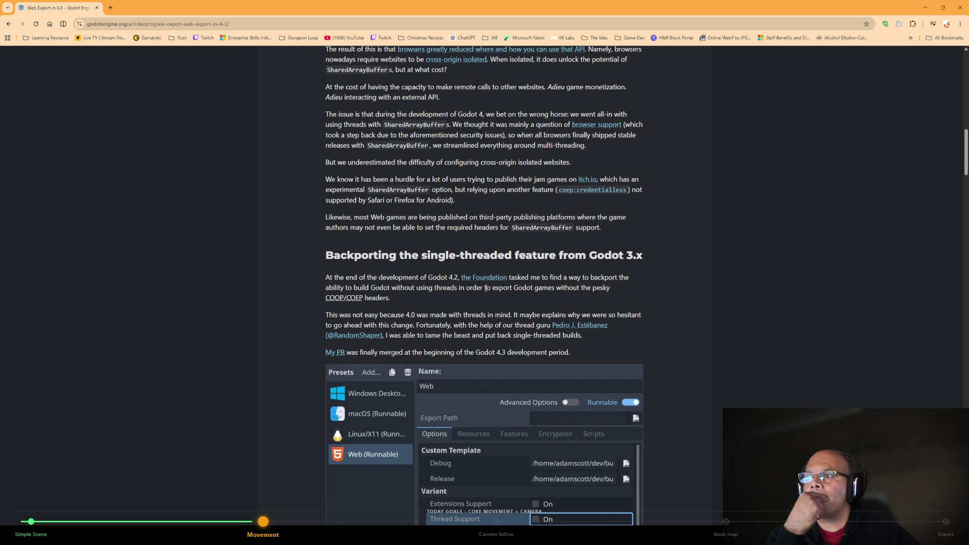
scroll(486, 288, down, 1)
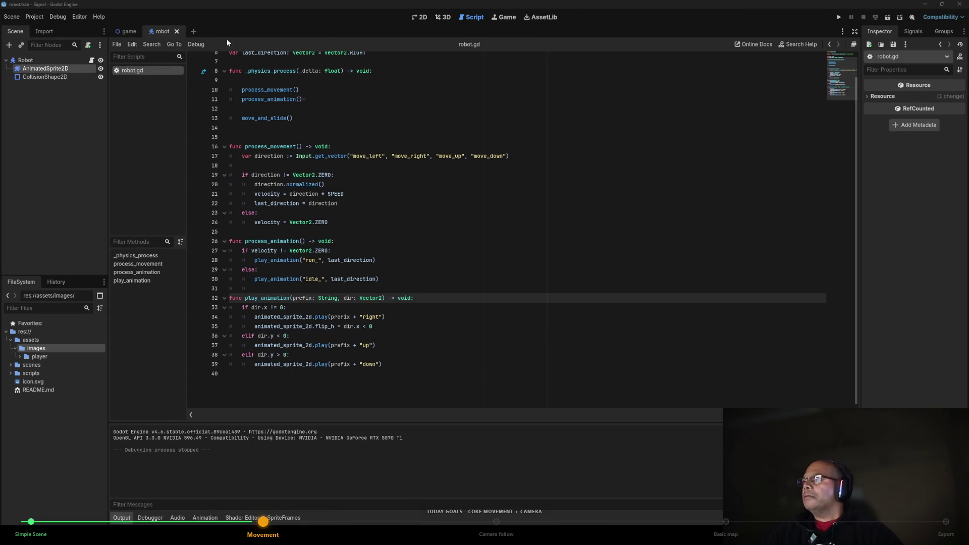
click(42, 19)
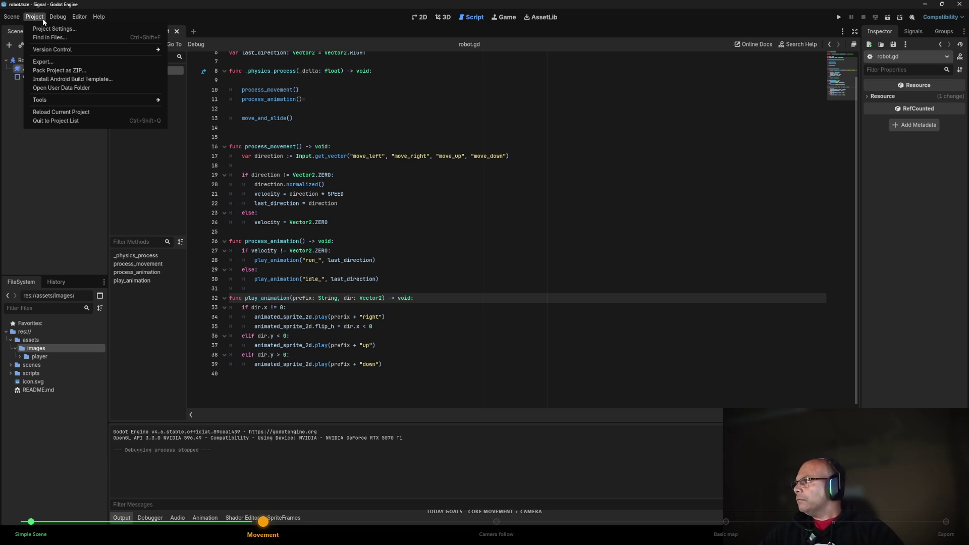
Browse the Scene and Editor menus to locate Manage Export Templates.
mouse_move(20, 18)
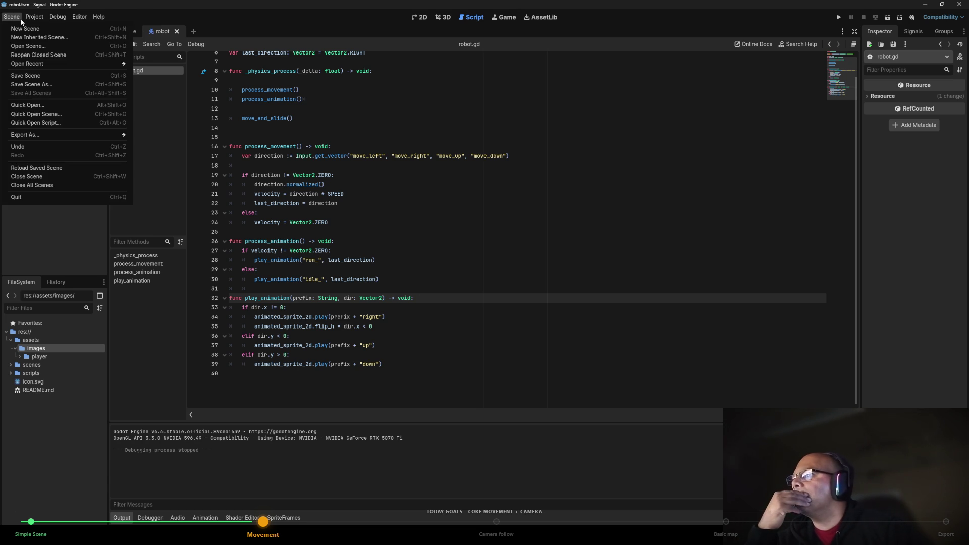
mouse_move(35, 137)
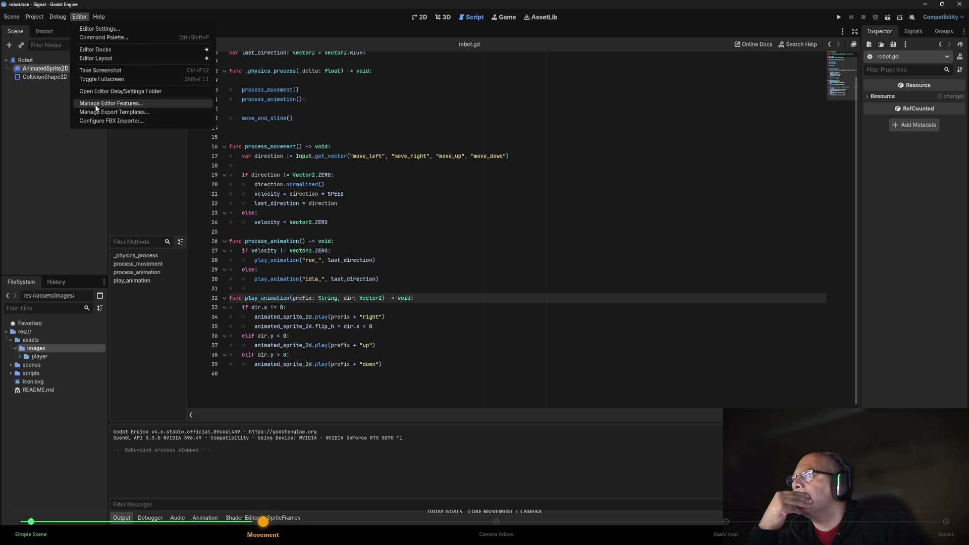
Download and install the 4.6.stable export templates online from the Best available mirror.
click(146, 112)
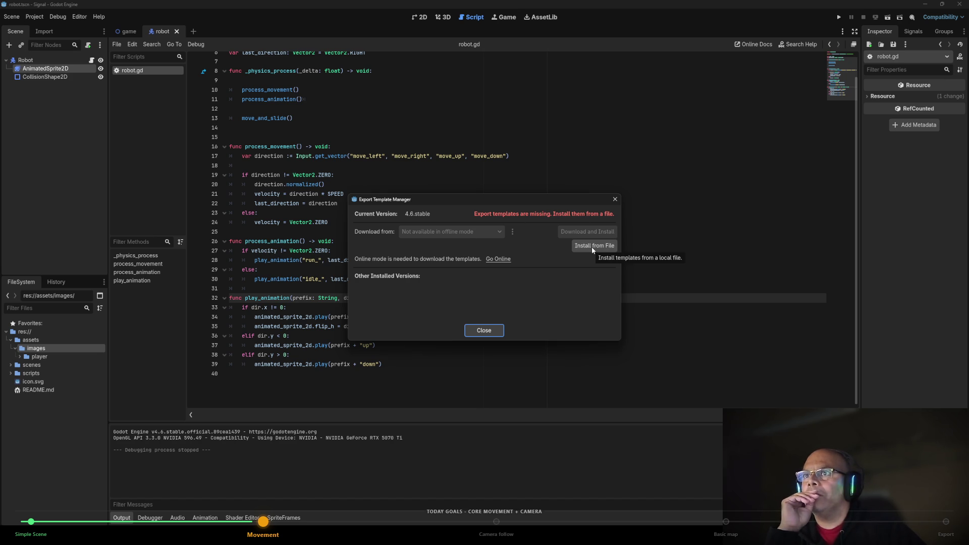
click(499, 231)
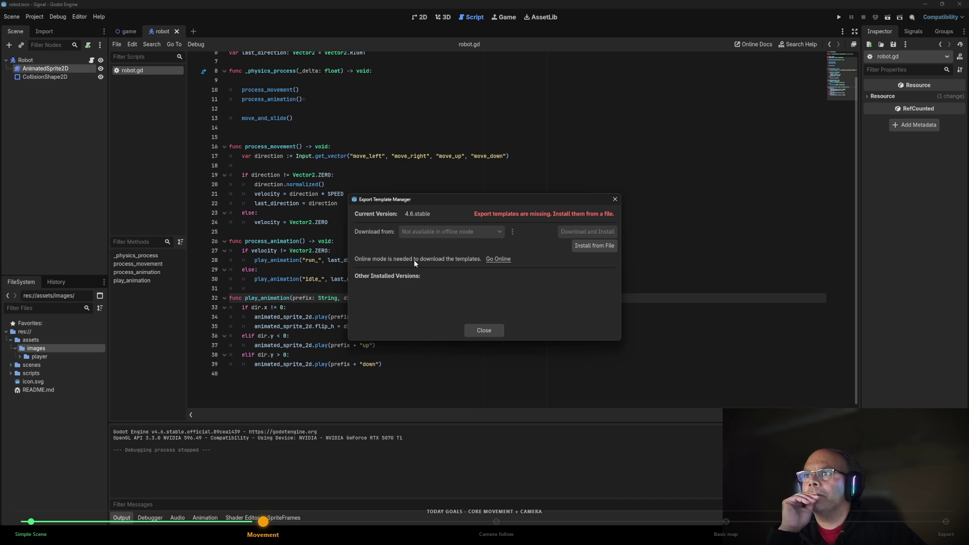
click(493, 259)
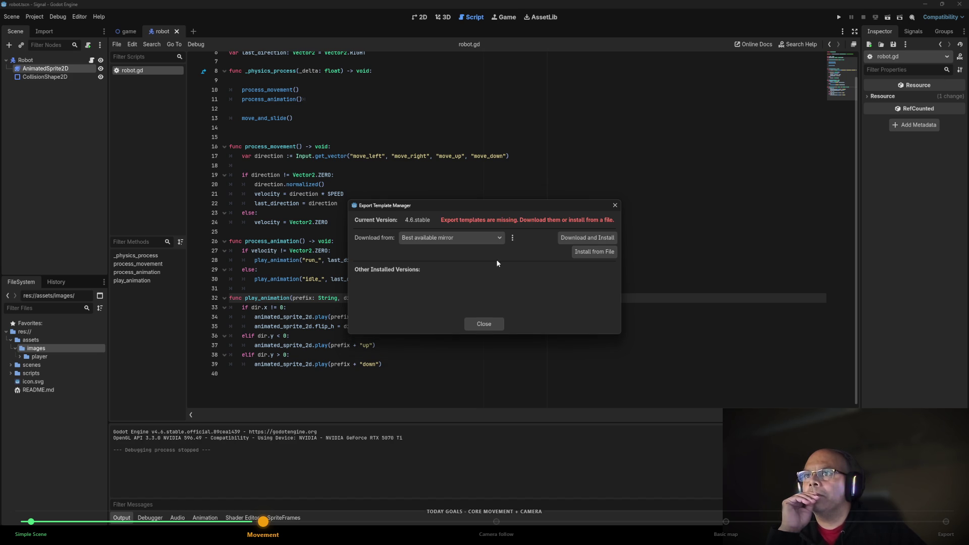
click(499, 241)
click(500, 242)
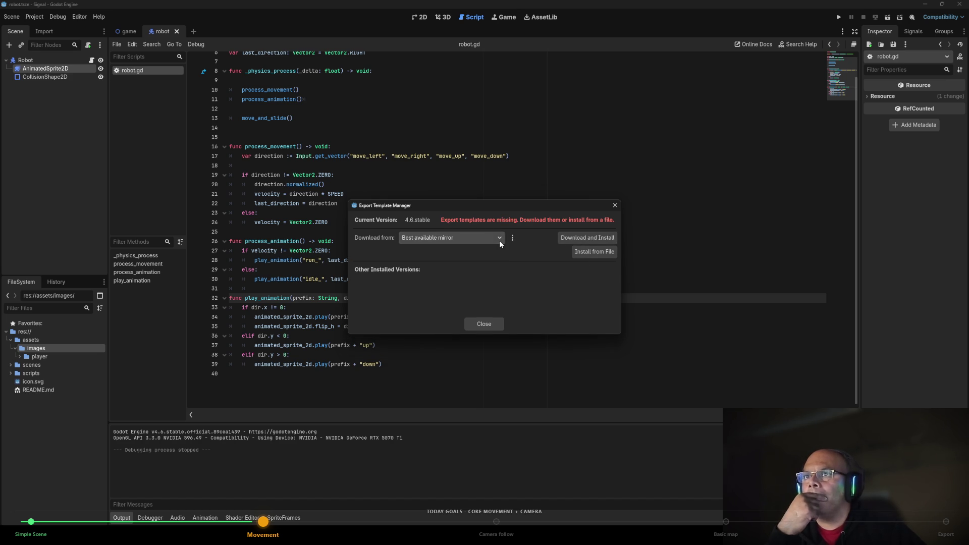
click(588, 239)
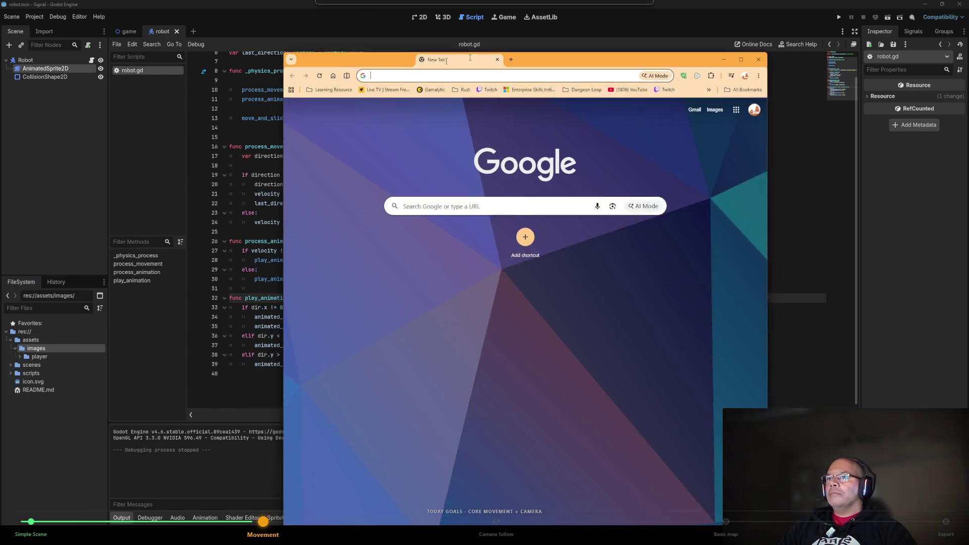
Load the itch.io creator dashboard in a new browser tab by typing itch.
click(546, 64)
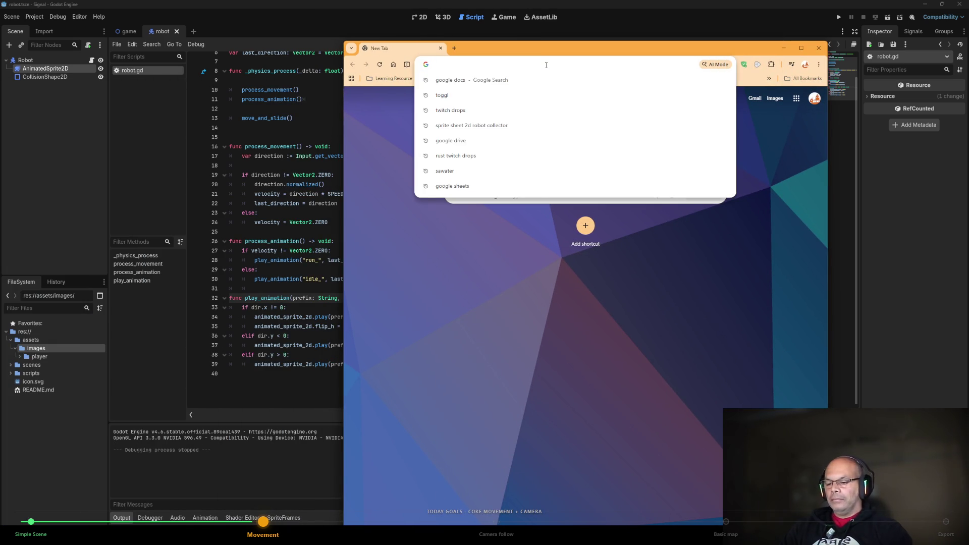
text(itch)
key(Return)
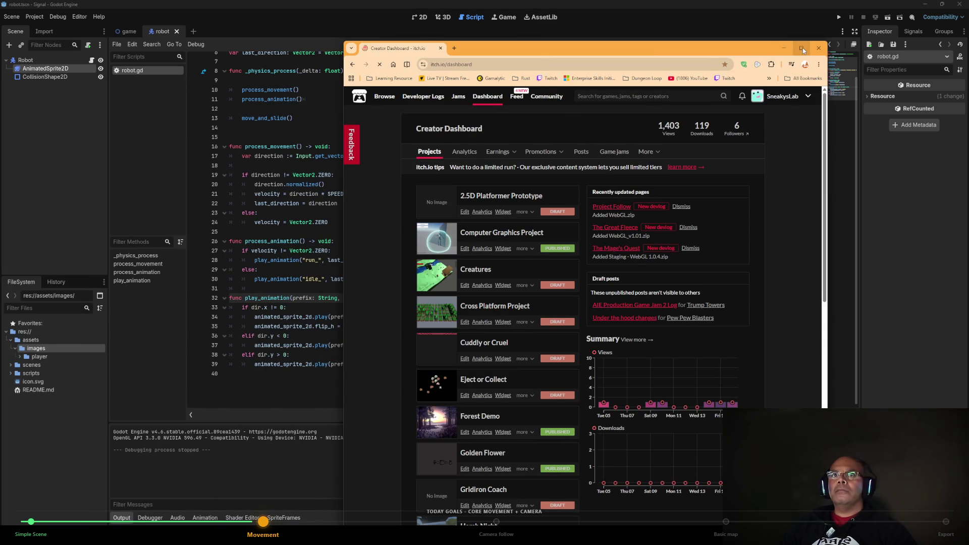
Check the export template download progress, then return to the browser and maximize it.
mouse_move(802, 48)
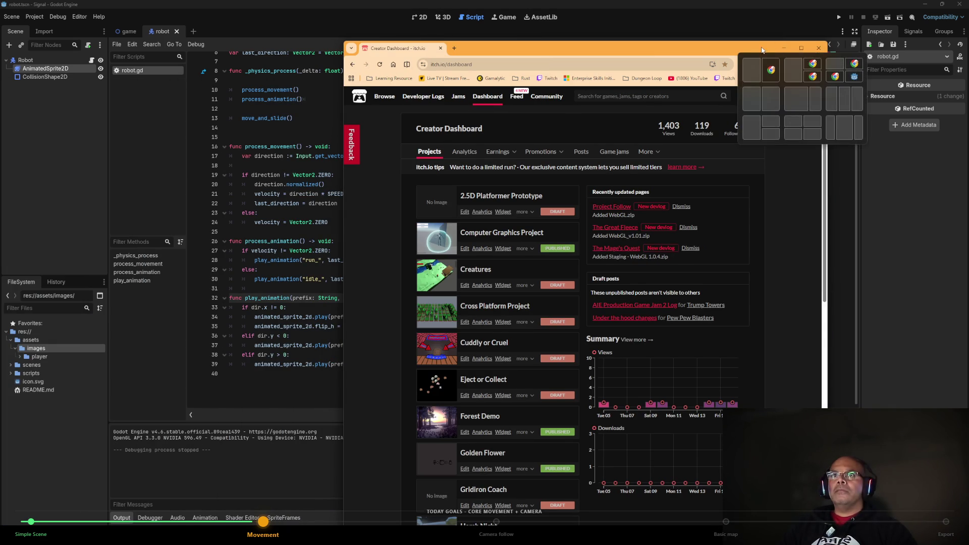
click(749, 127)
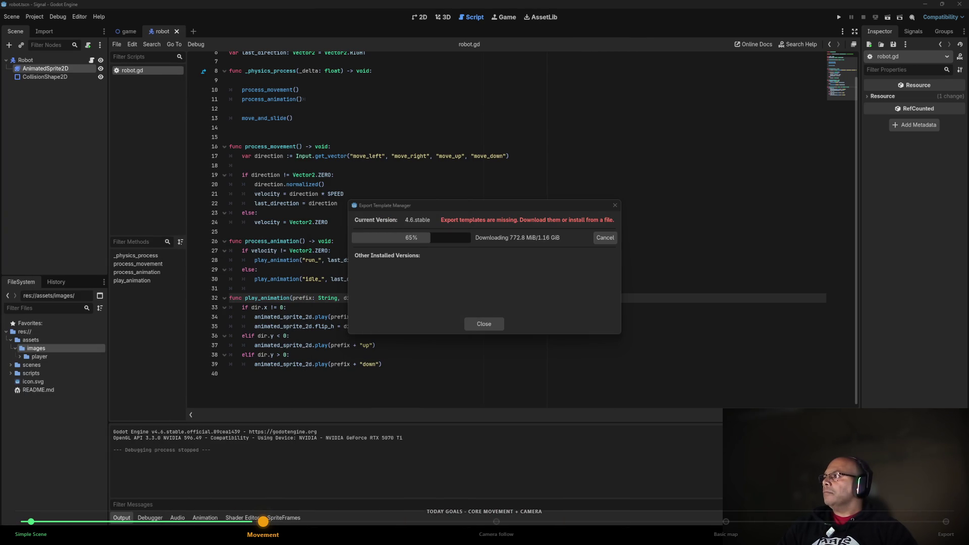
key(alt+Tab)
click(619, 108)
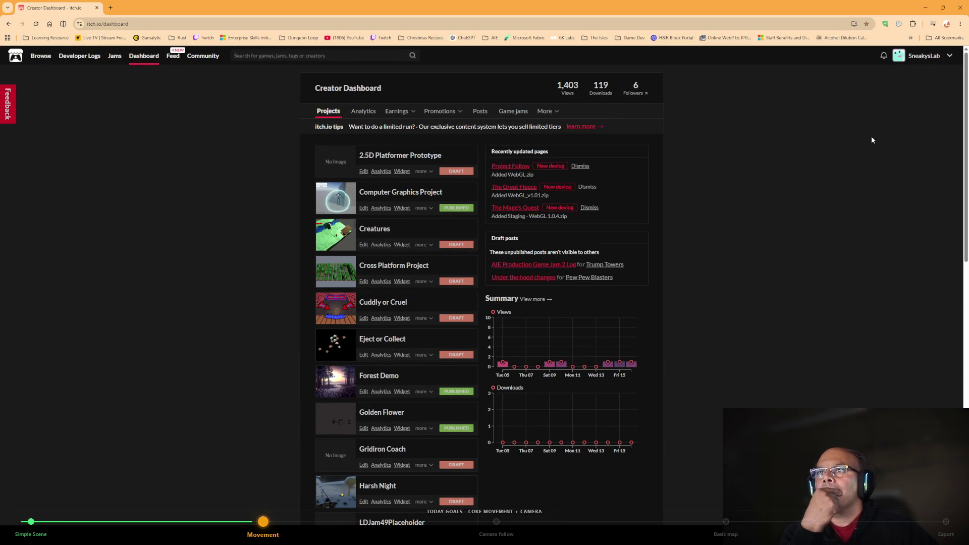
click(952, 56)
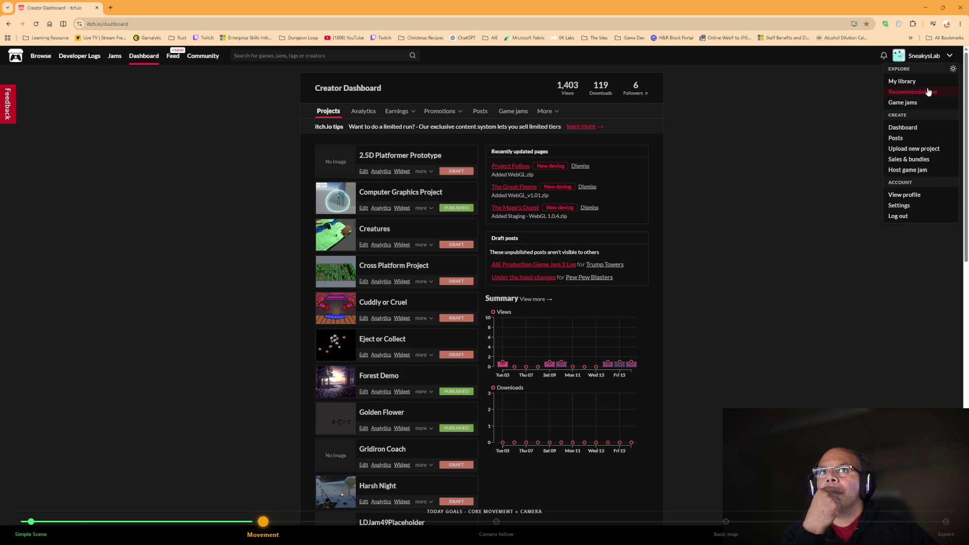
Open the itch.io Game Jams listing, browse the calendar, and pick GameDev.tv Game Jam 2026.
click(914, 106)
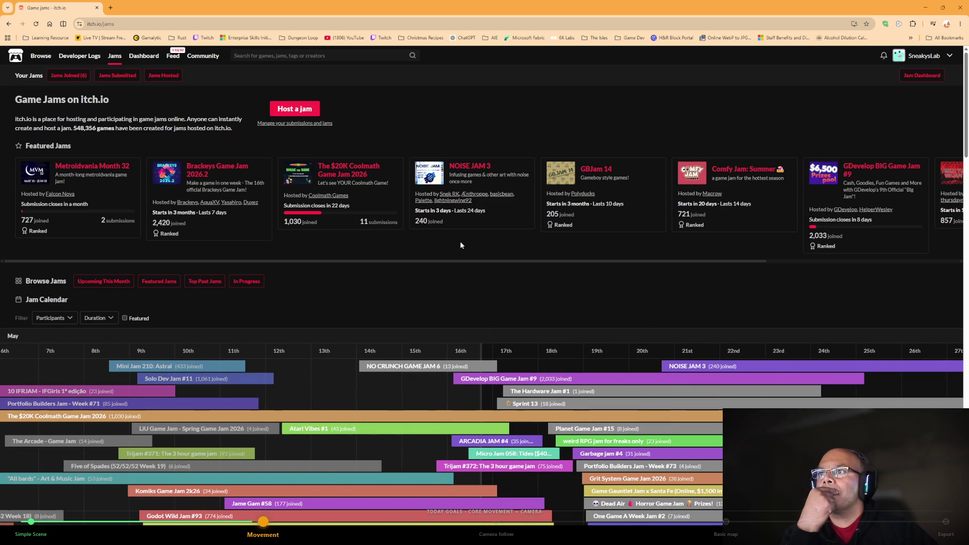
scroll(467, 242, down, 1)
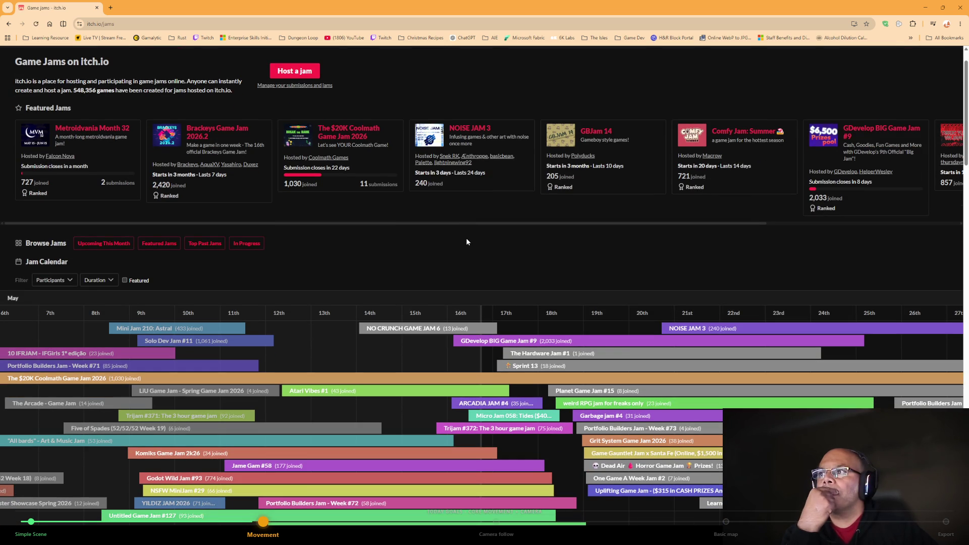
scroll(467, 242, down, 1)
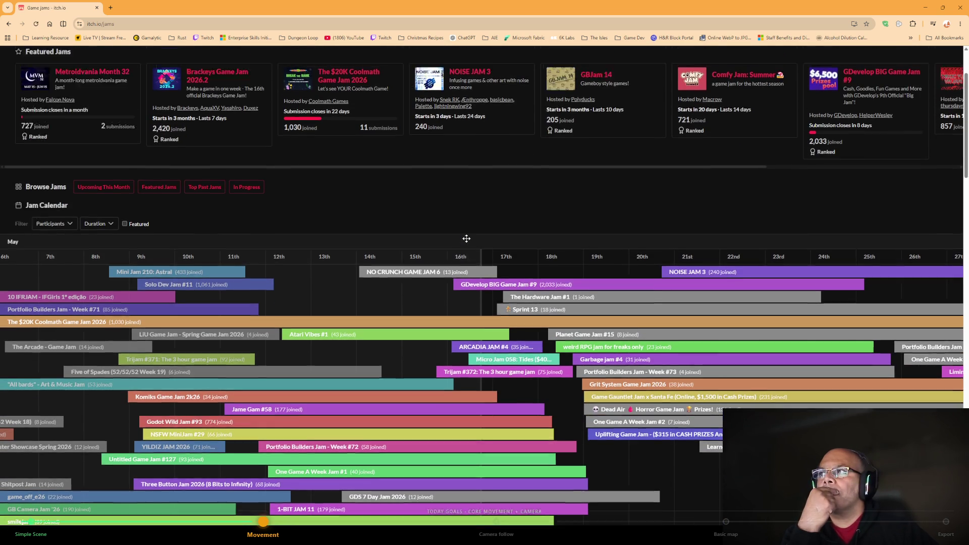
scroll(466, 238, up, 2)
scroll(466, 238, down, 8)
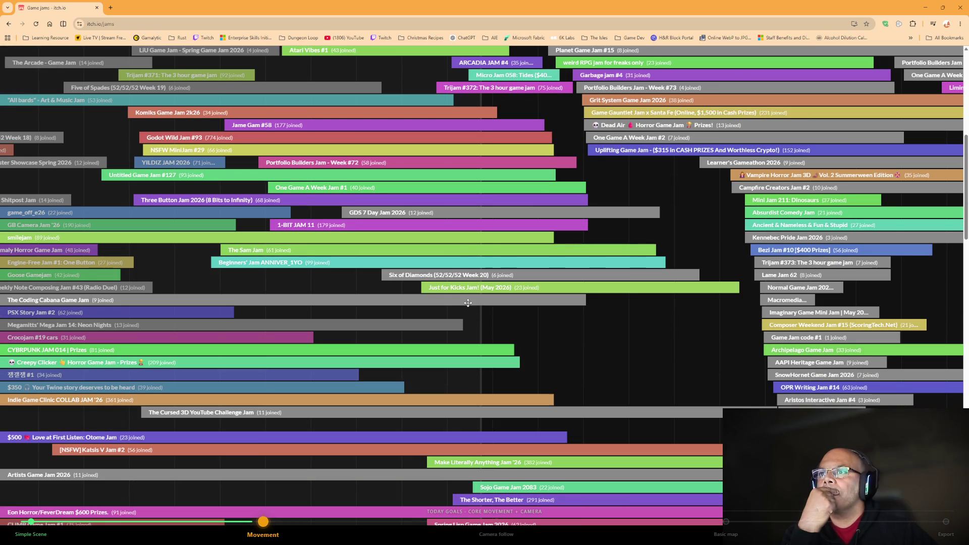
scroll(504, 303, down, 2)
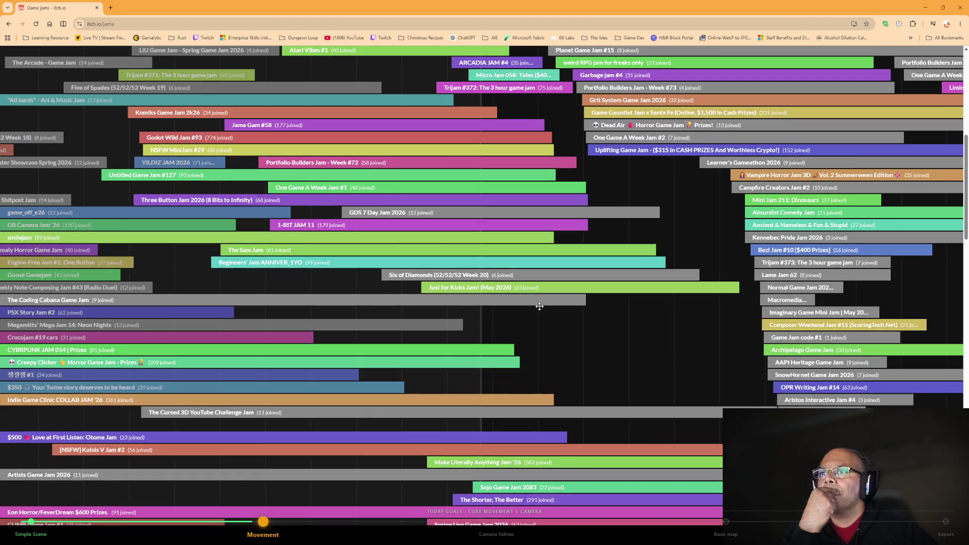
scroll(539, 306, up, 10)
scroll(539, 306, down, 9)
scroll(540, 306, down, 4)
click(540, 309)
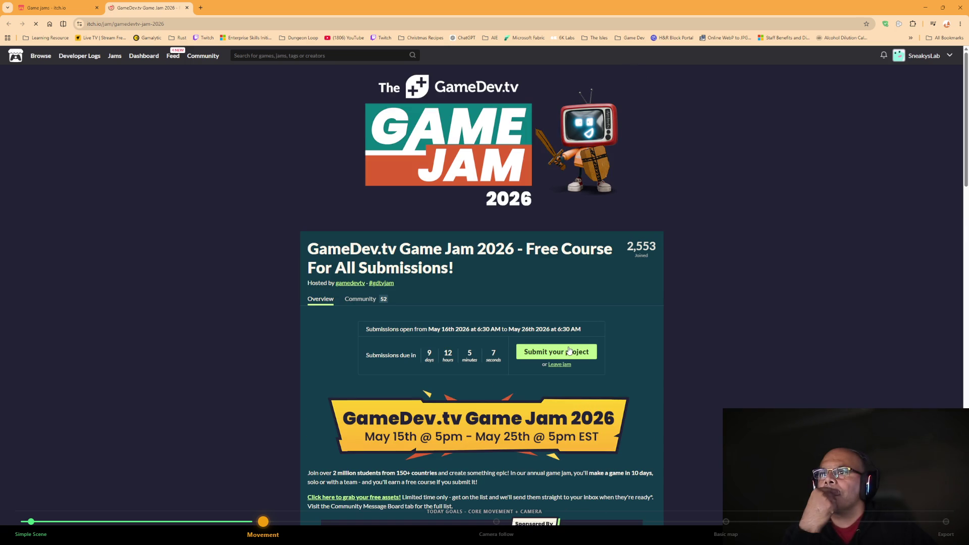
Review the jam submission form's team size, existing assets and feedback questions.
click(569, 352)
click(412, 214)
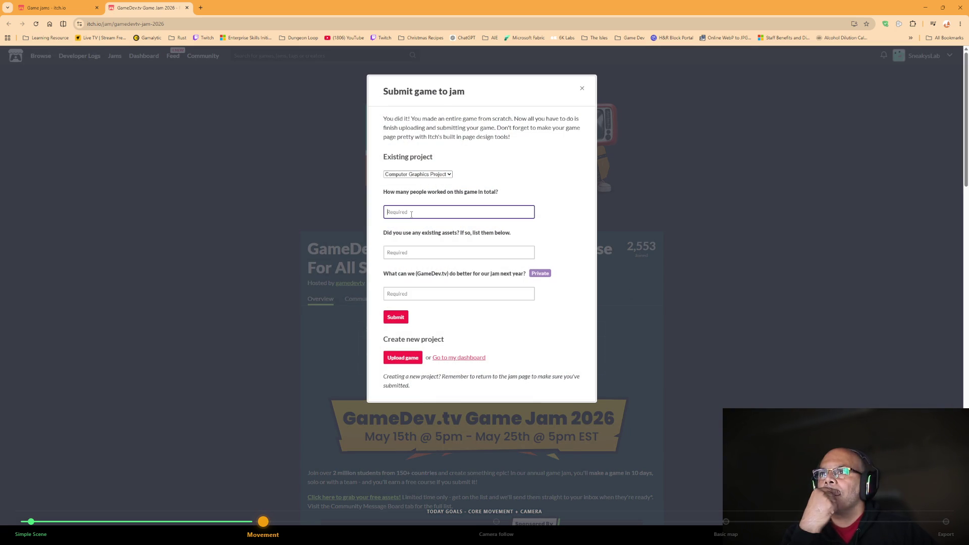
click(409, 252)
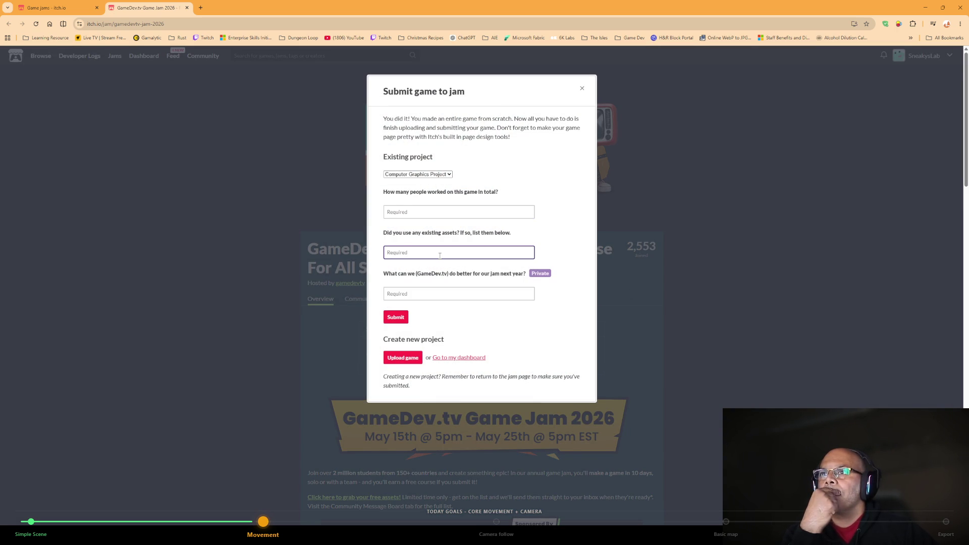
scroll(440, 256, down, 2)
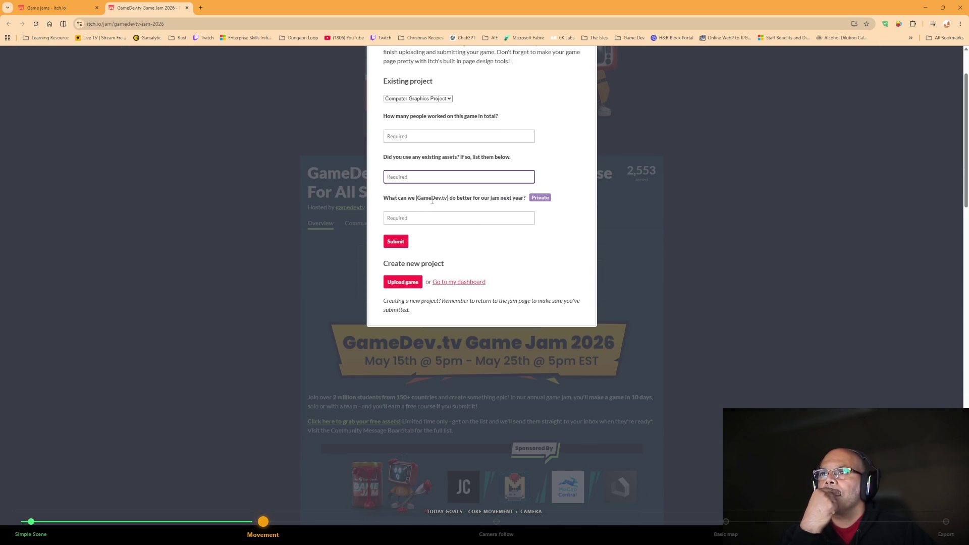
click(449, 218)
scroll(430, 231, down, 2)
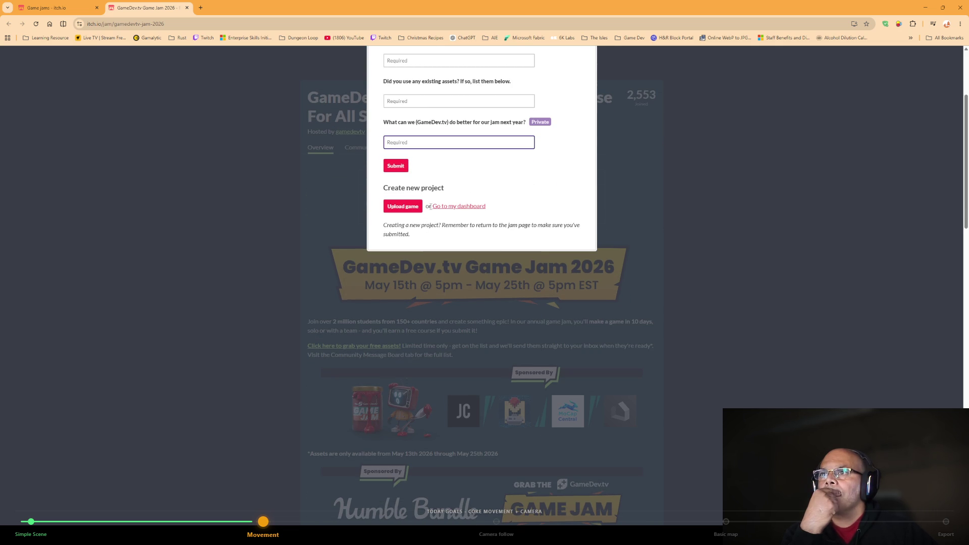
click(461, 207)
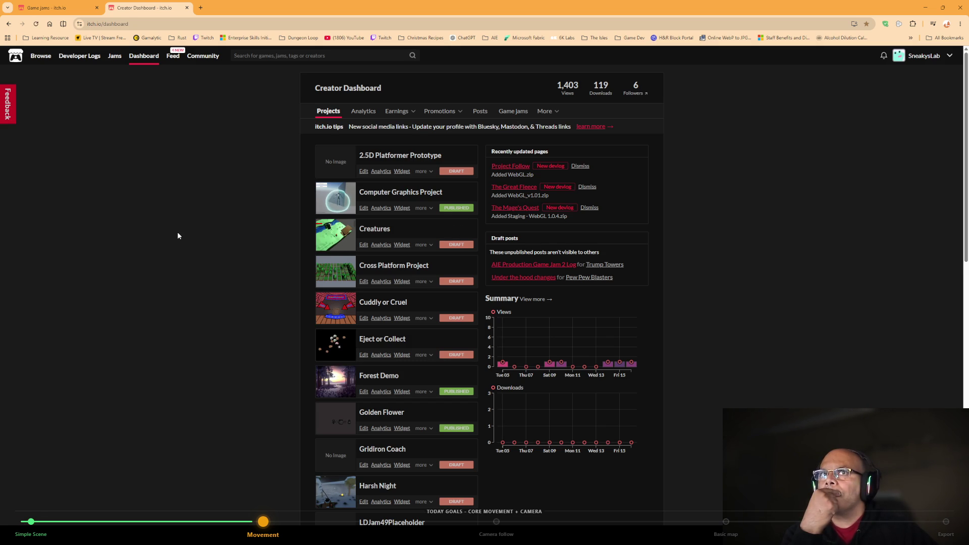
Scroll through the dashboard project list, then return to the GameDev.tv Game Jam 2026 page.
scroll(177, 232, down, 10)
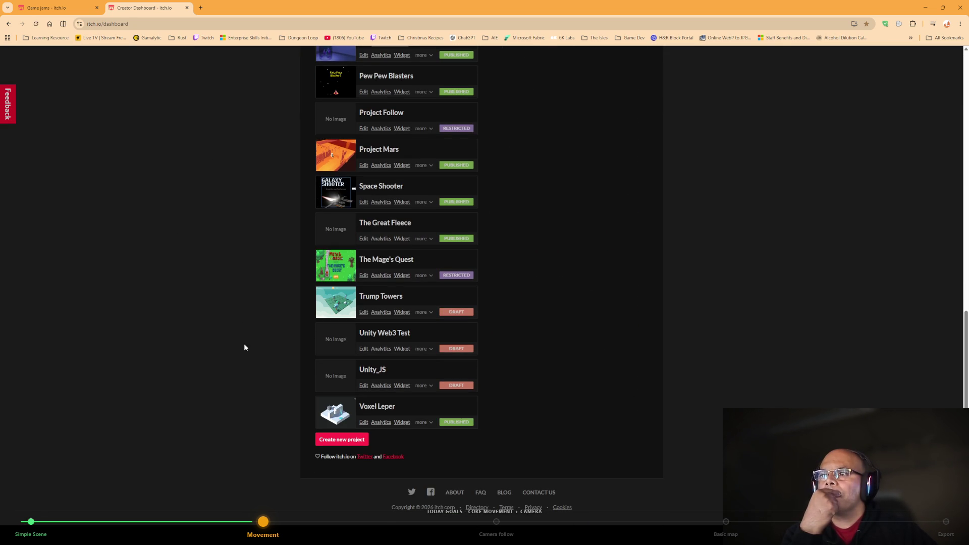
click(9, 24)
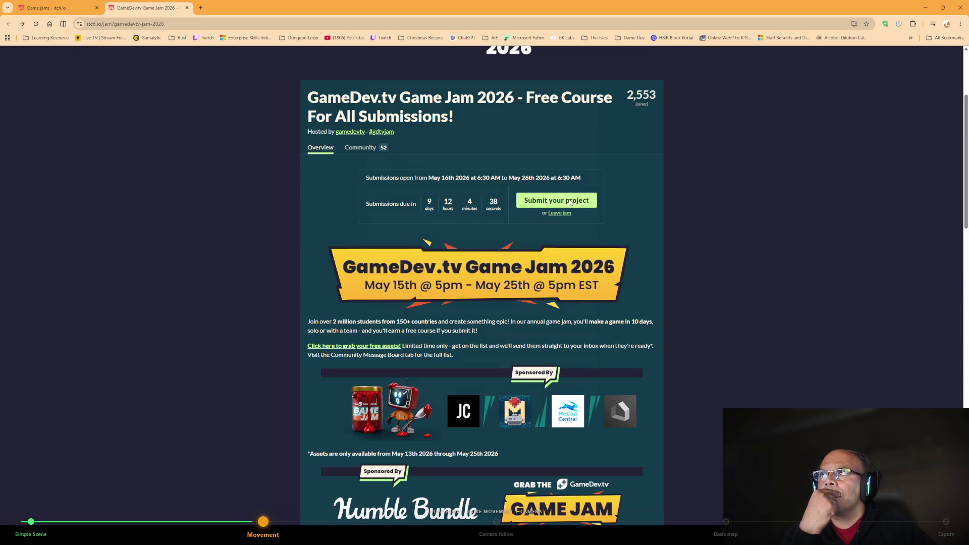
Reopen the jam submission form, check the Existing project dropdown, and close the form unchanged.
click(569, 202)
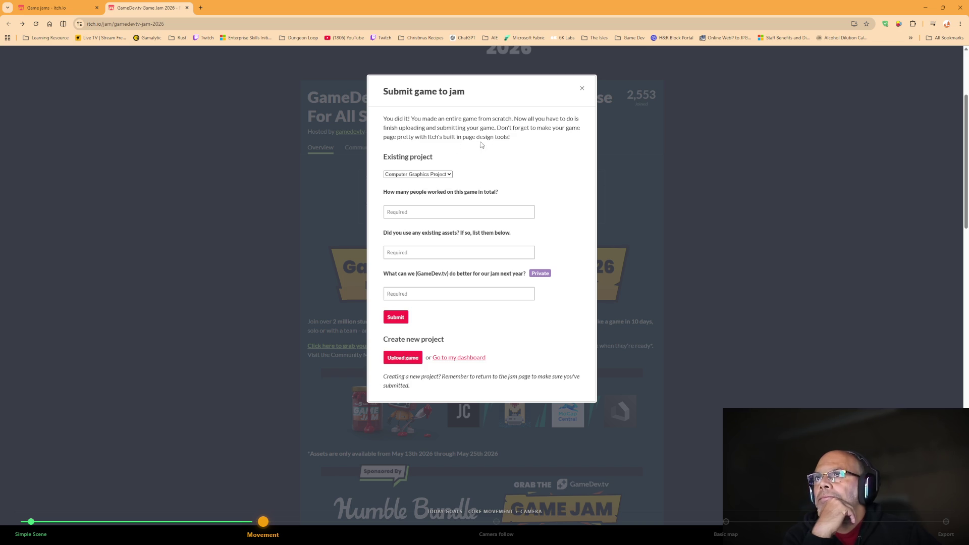
scroll(562, 163, down, 1)
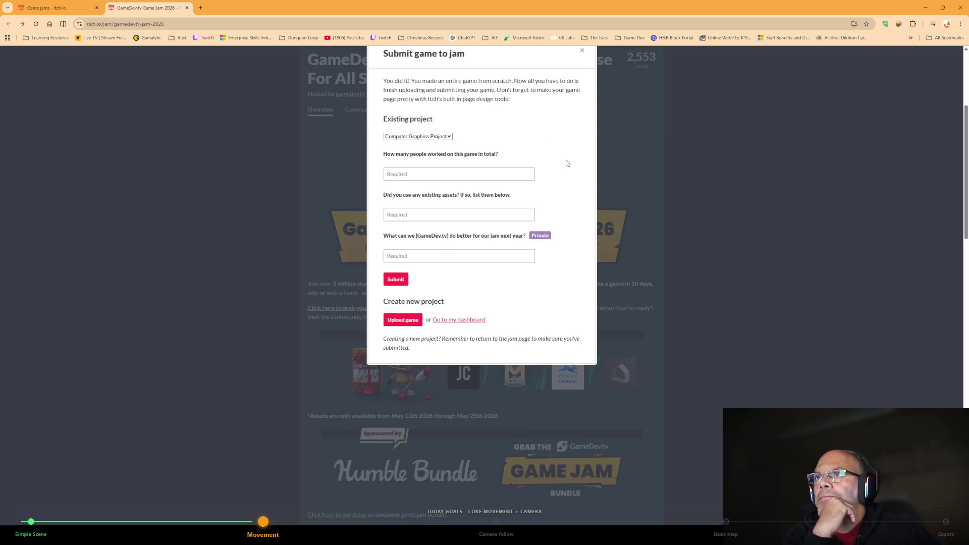
click(449, 137)
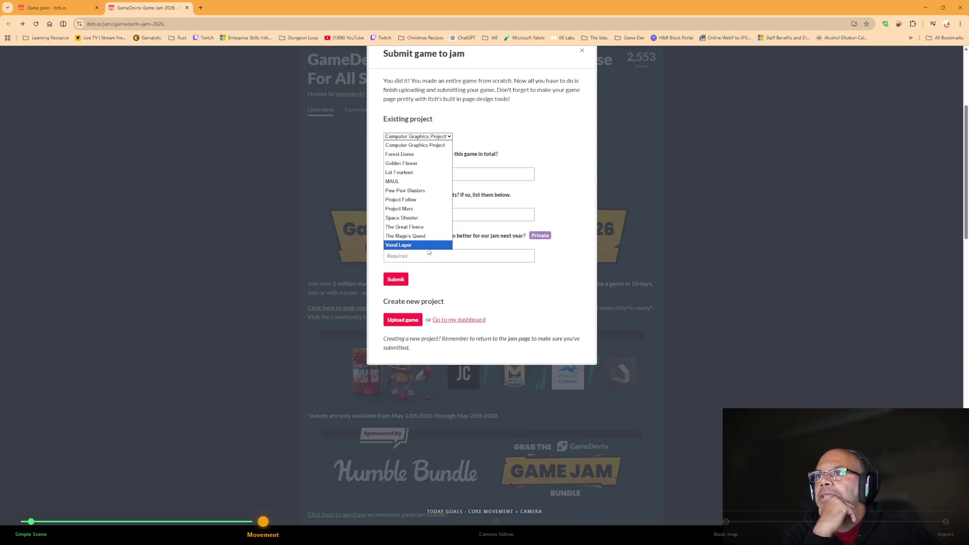
click(509, 134)
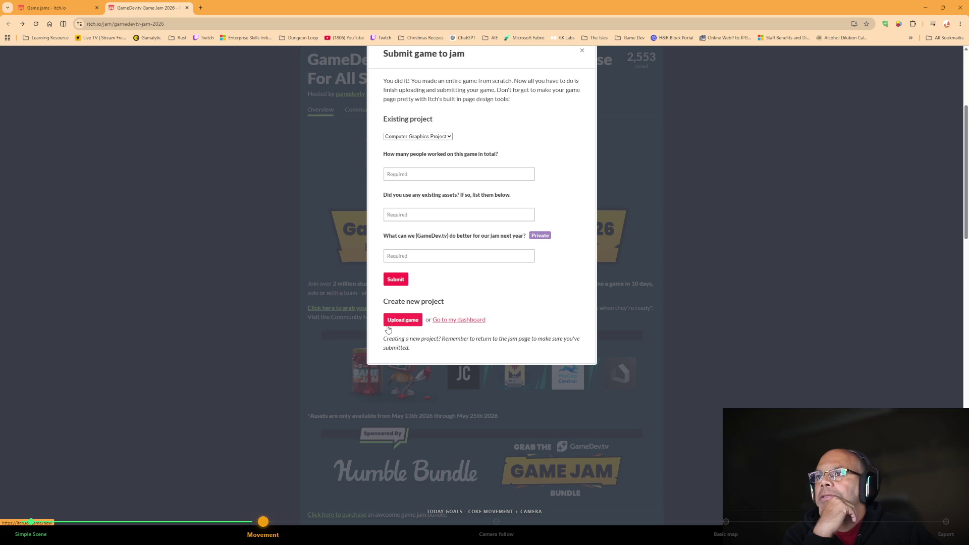
click(582, 50)
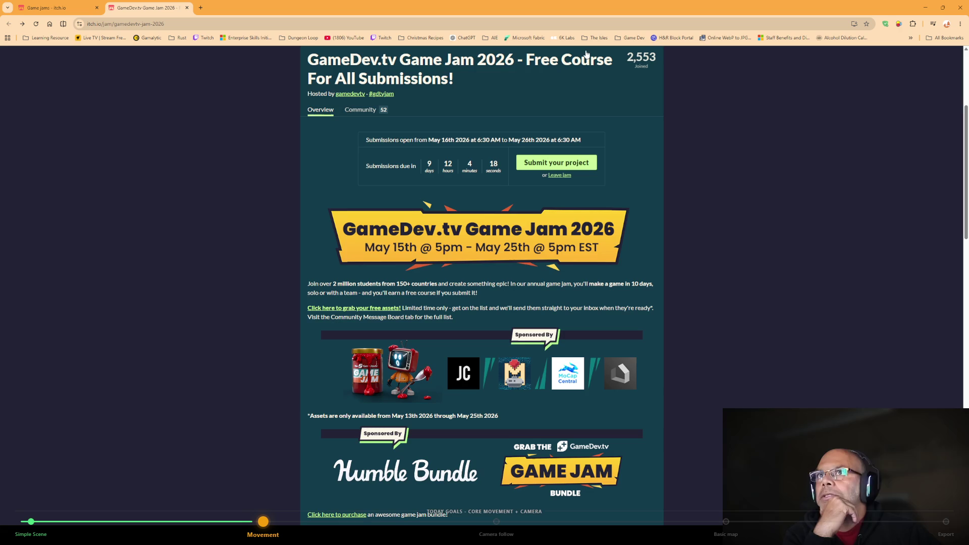
Go to the creator dashboard via the account menu and start creating a new project.
click(937, 62)
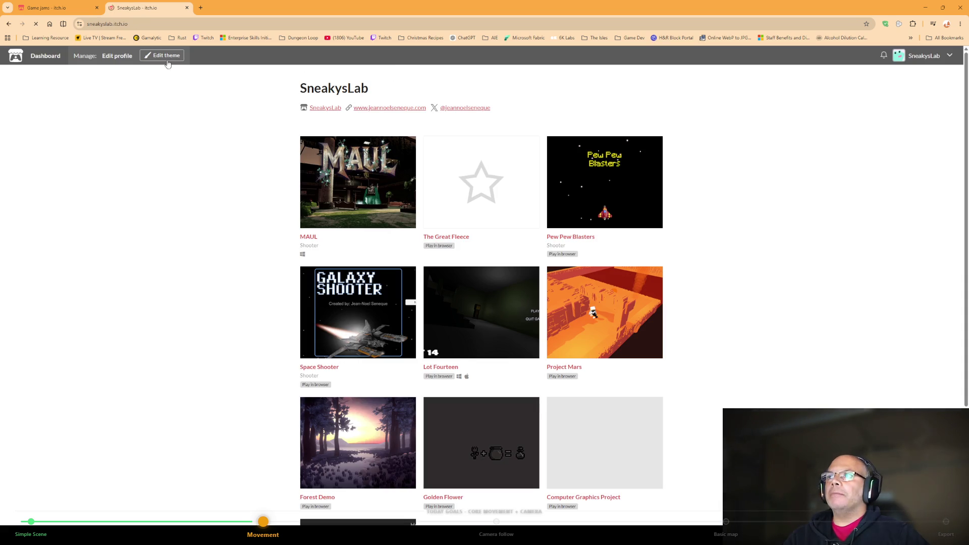
click(951, 56)
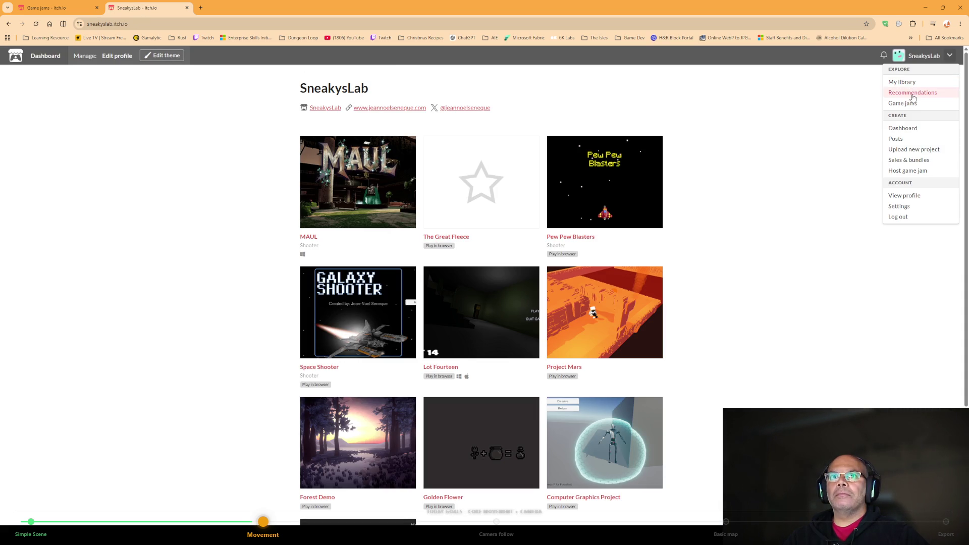
click(913, 127)
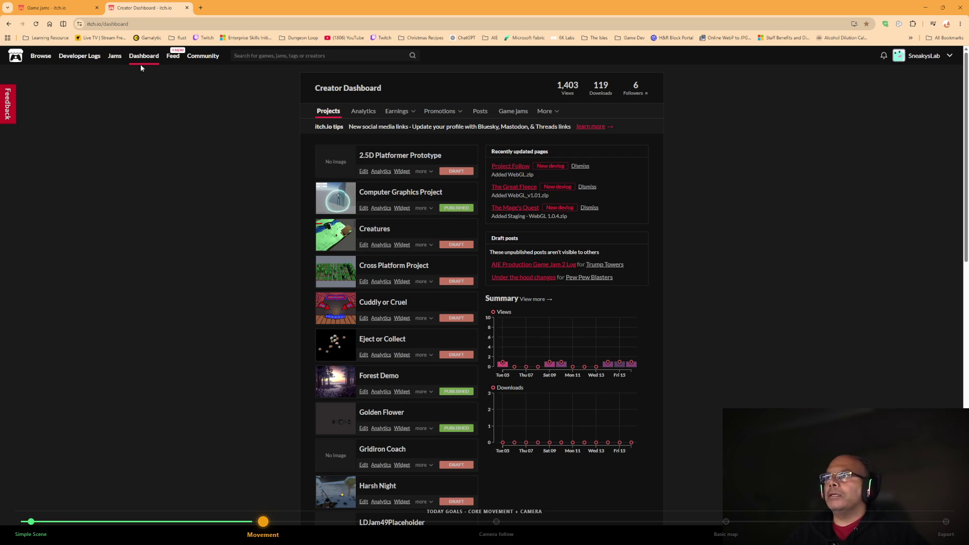
scroll(740, 131, down, 15)
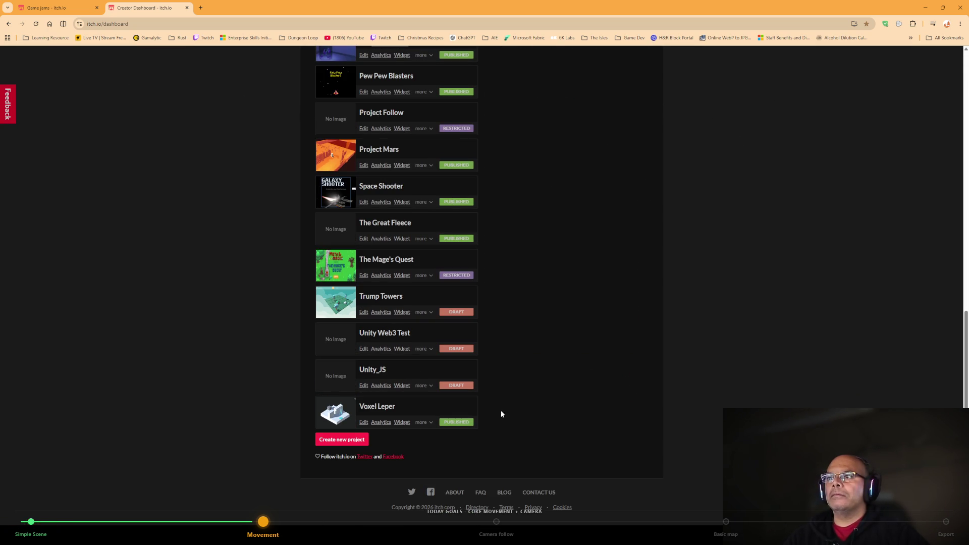
click(336, 440)
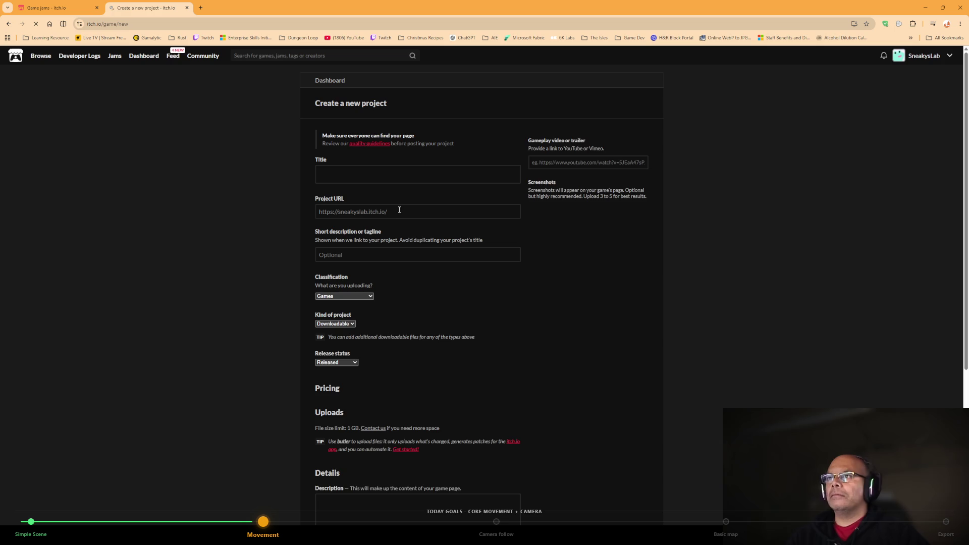
Title the project 'Signal' and keep the auto-filled URL slug 'signal'.
click(366, 177)
text(Signal)
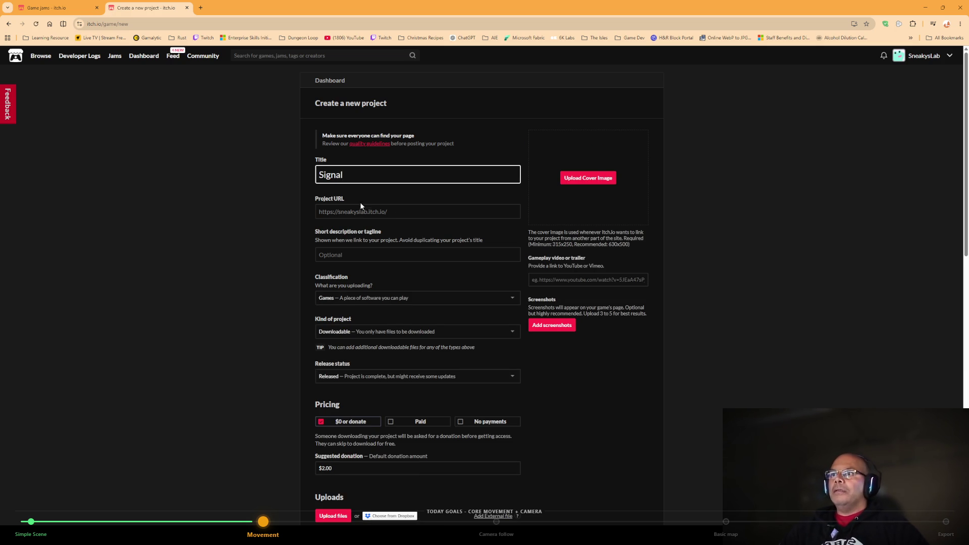
click(417, 214)
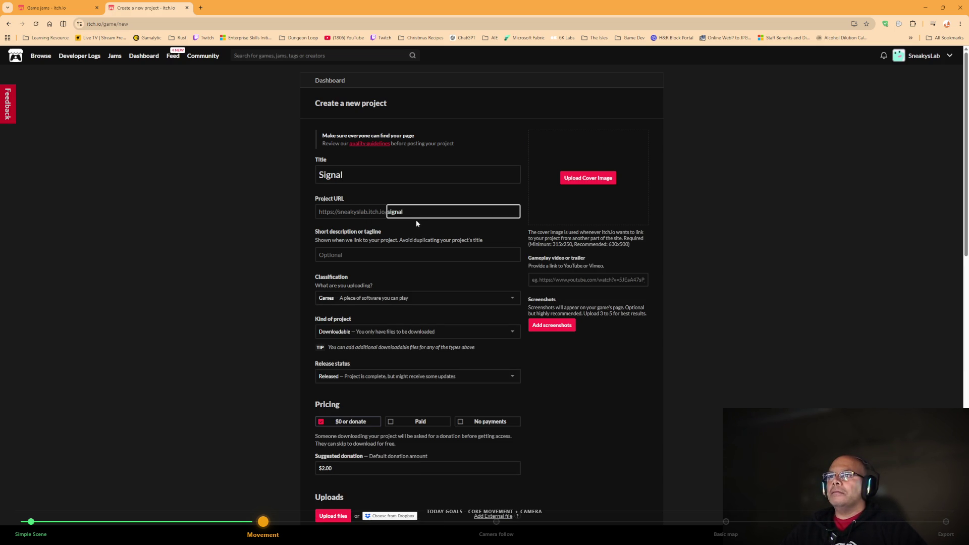
Paste the tagline 'A lone maintenance robot reconnects a dead world' without its trailing period.
click(395, 260)
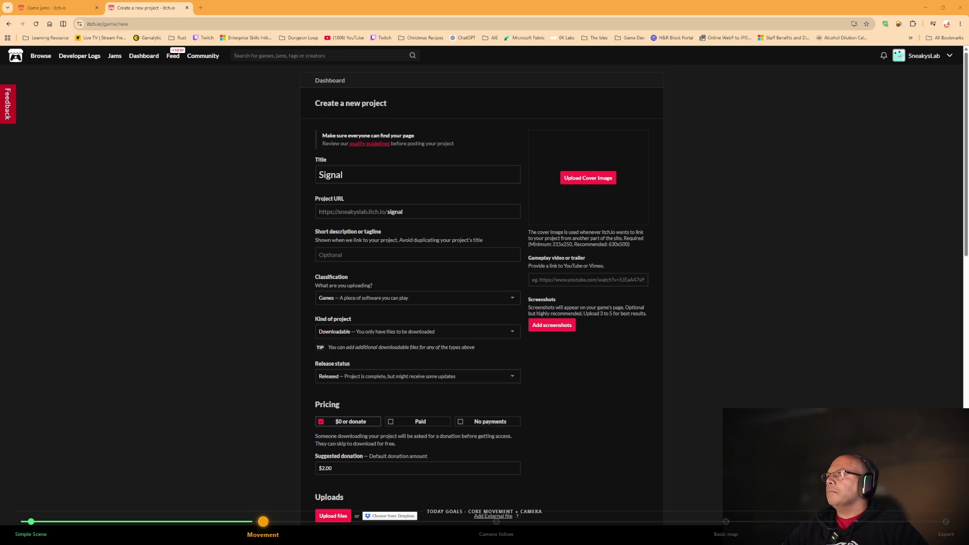
key(alt+Tab)
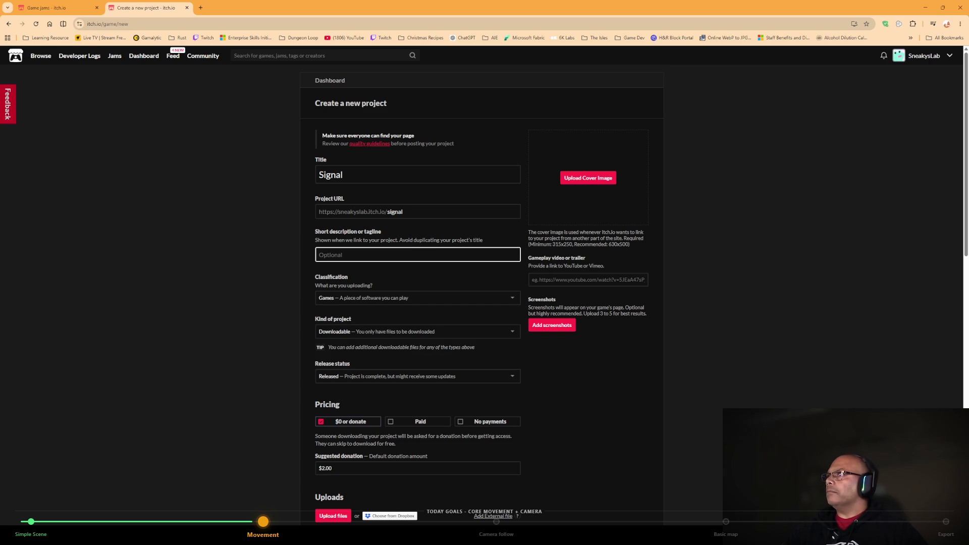
key(alt+Tab)
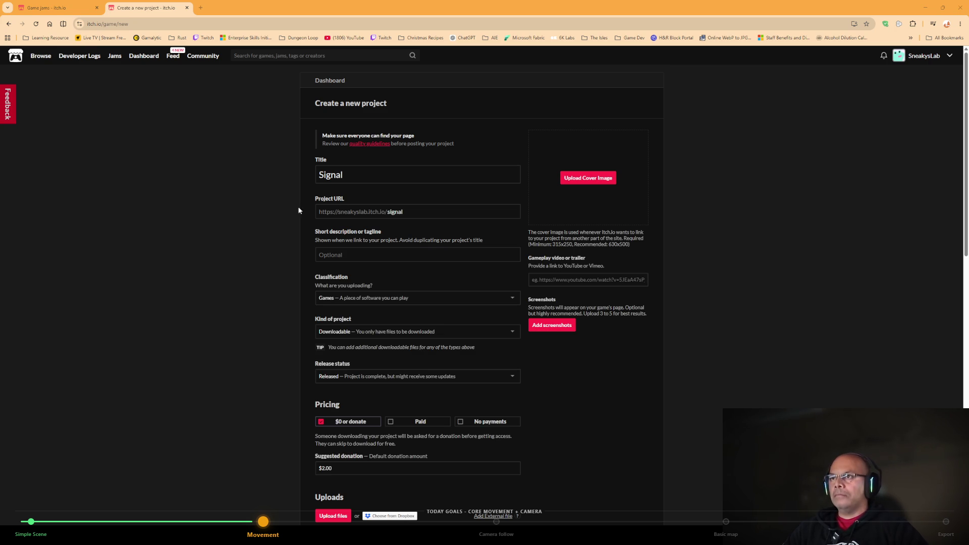
click(372, 254)
text(A lone maintenance robot reconnects a dead world.)
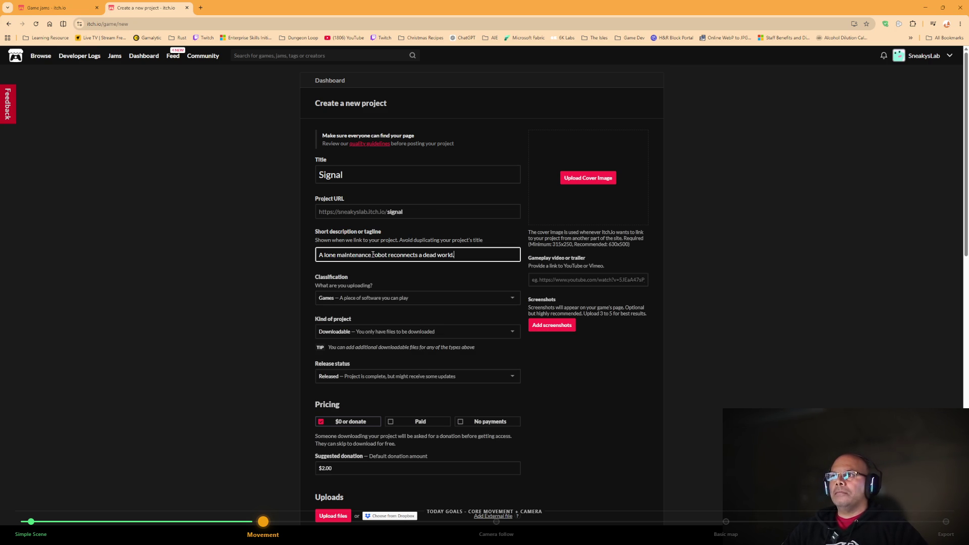
key(BackSpace)
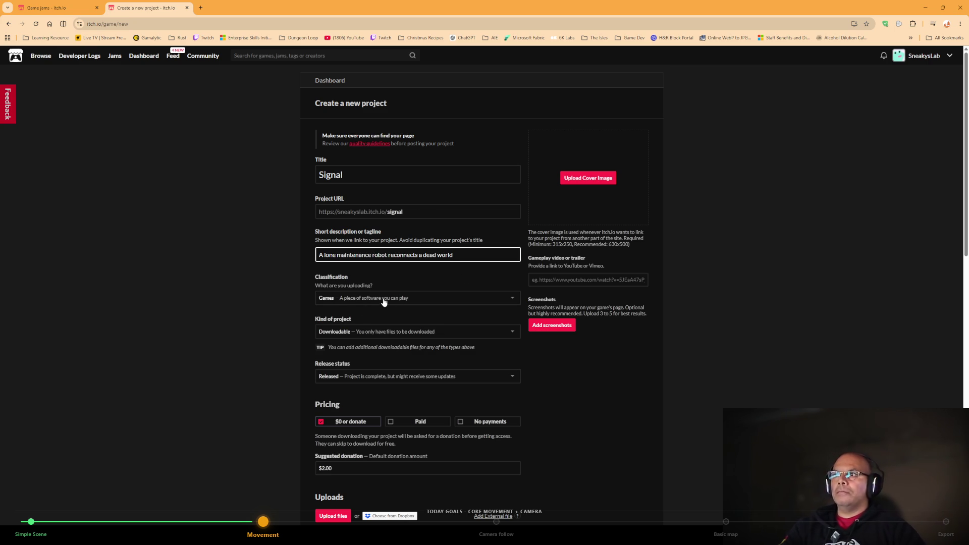
scroll(381, 308, down, 2)
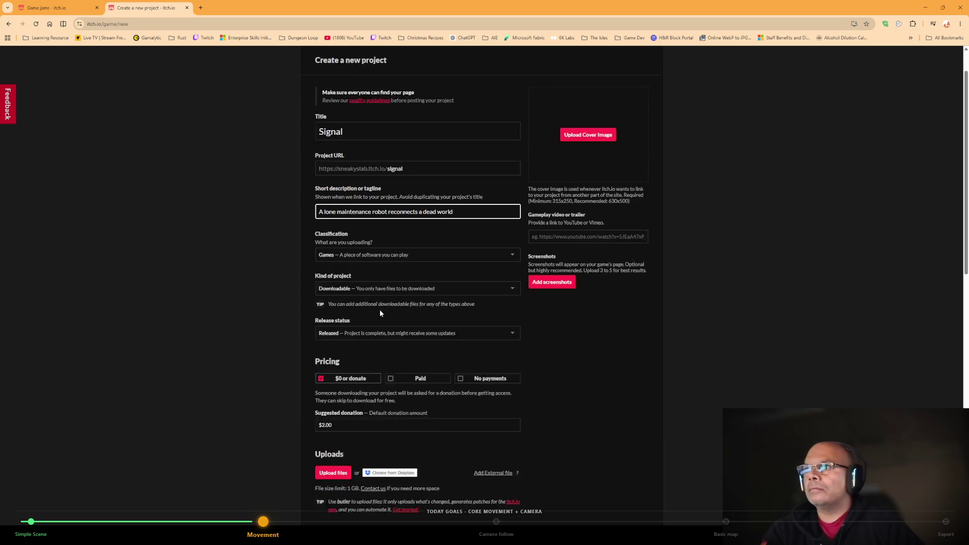
Set Kind of project to HTML, Release status to In development, and pricing to No payments.
click(384, 258)
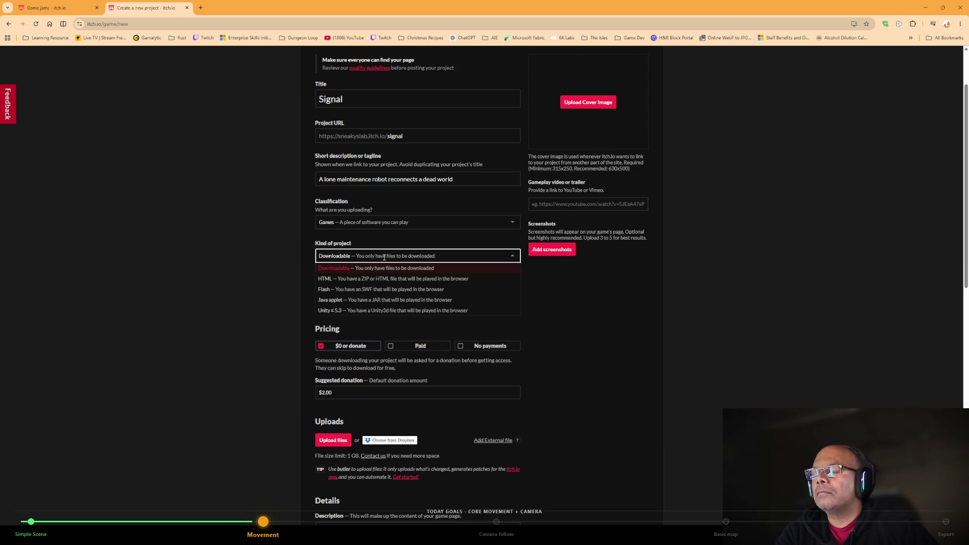
click(386, 279)
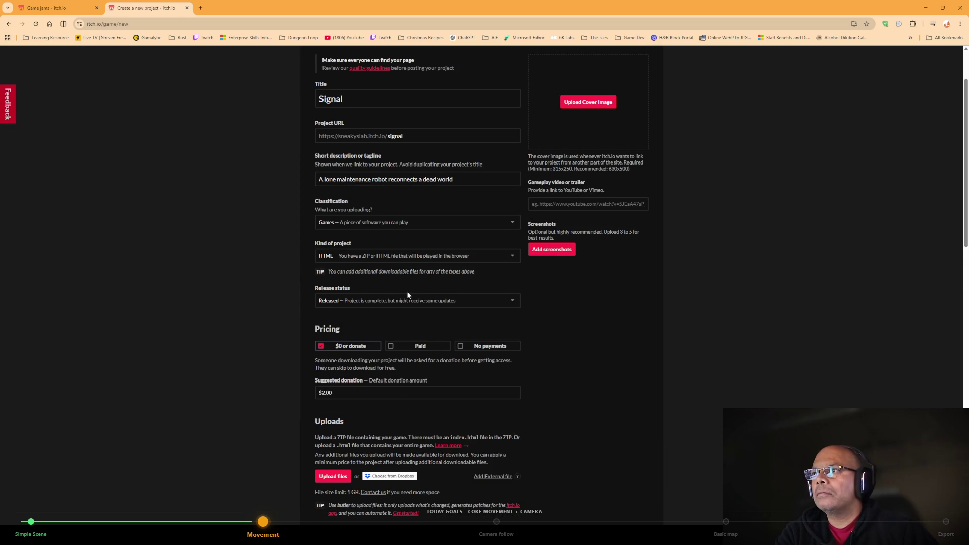
scroll(396, 281, down, 1)
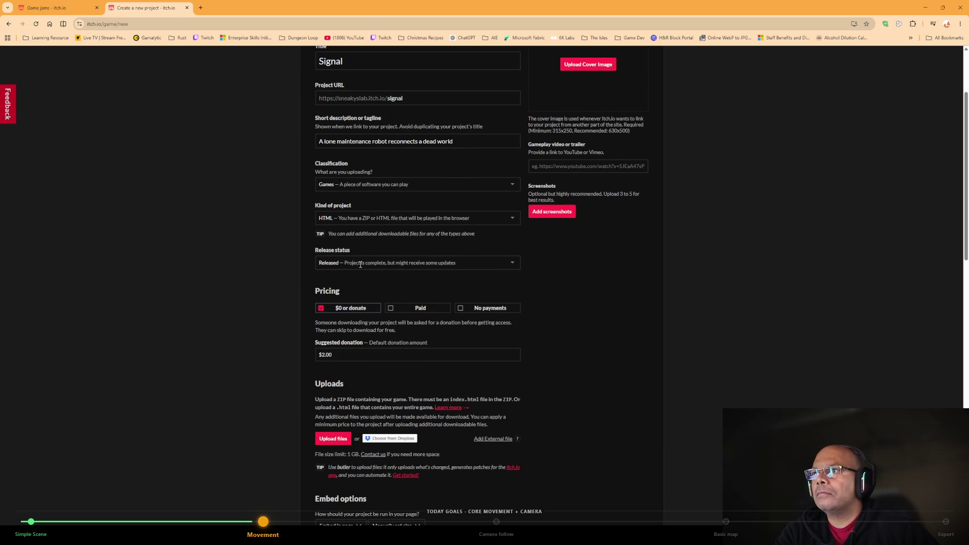
click(361, 264)
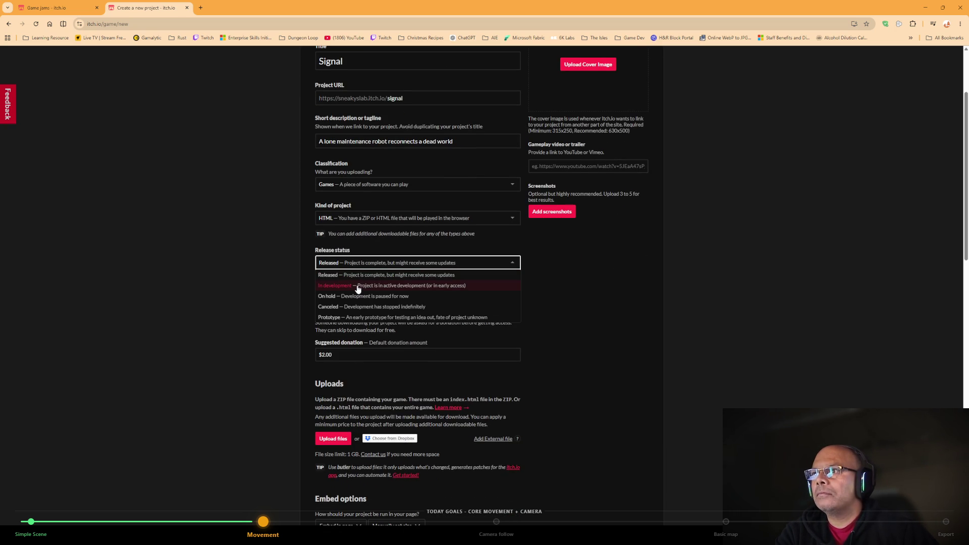
click(358, 286)
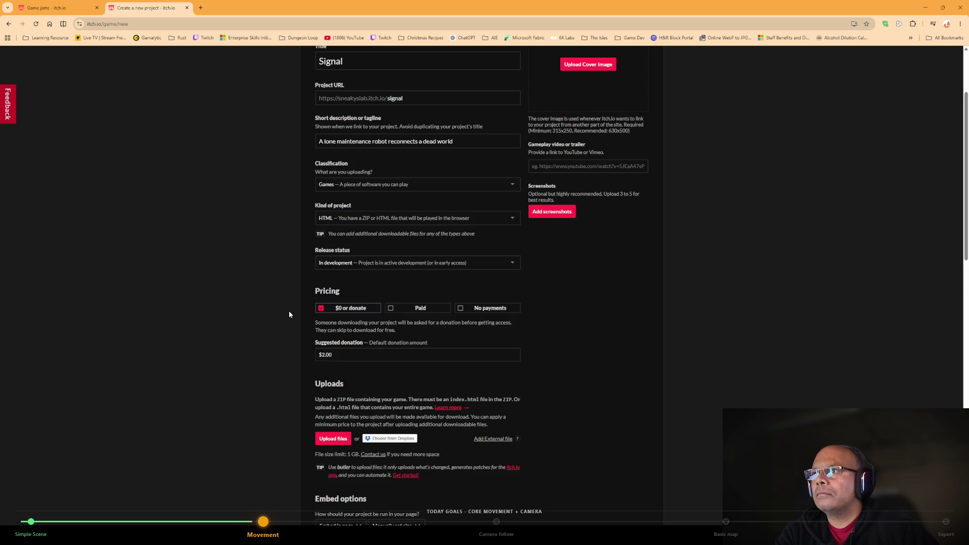
scroll(327, 271, down, 3)
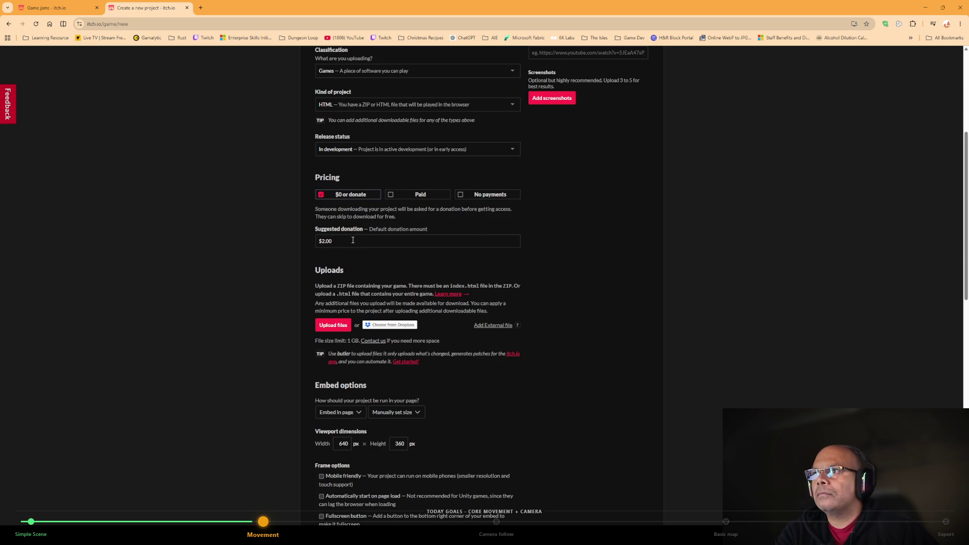
click(482, 195)
scroll(267, 280, down, 1)
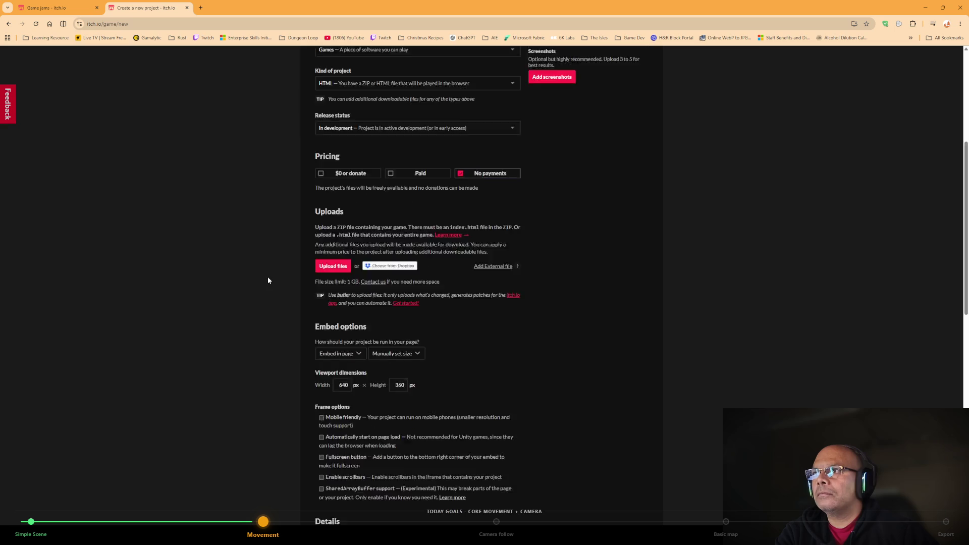
scroll(268, 280, down, 2)
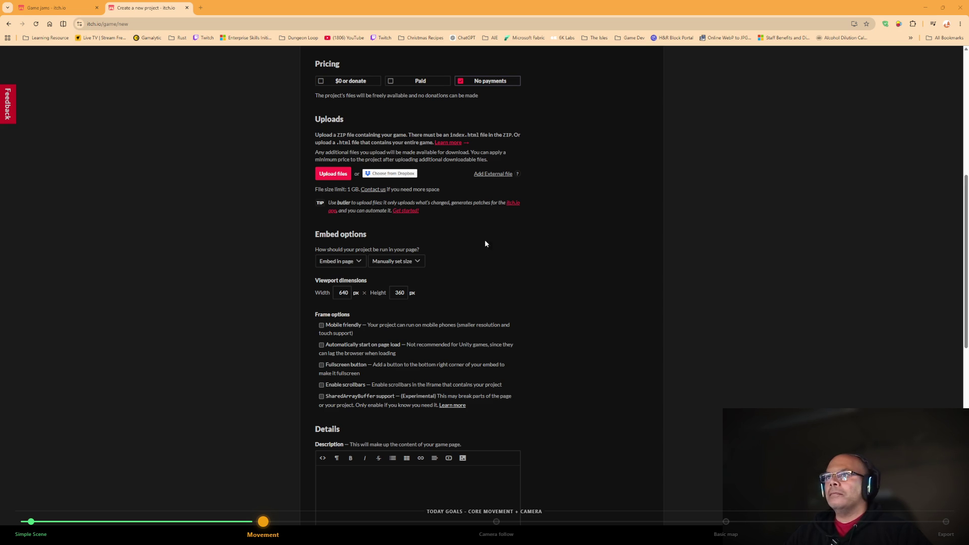
click(925, 7)
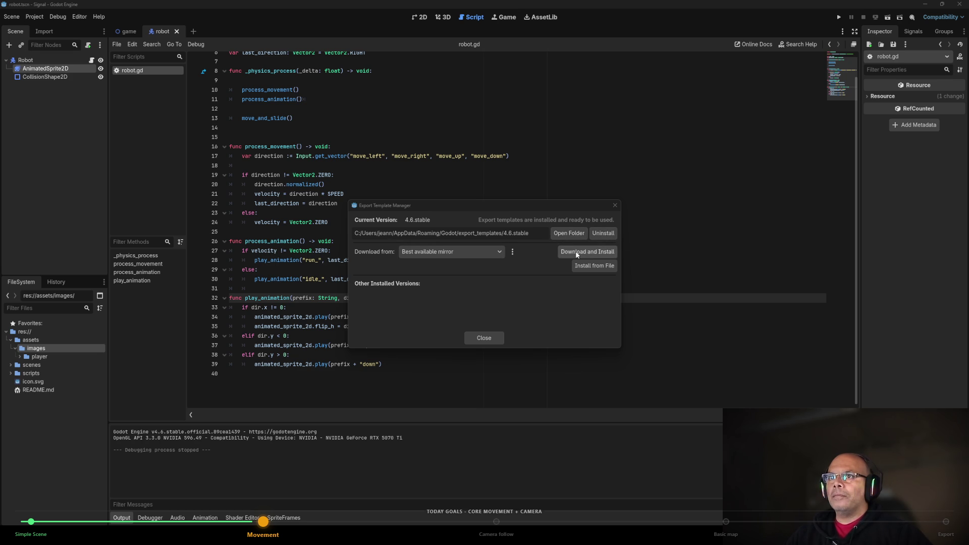
Reopen the Export Template Manager and look at, then cancel, installing templates from a file.
click(489, 336)
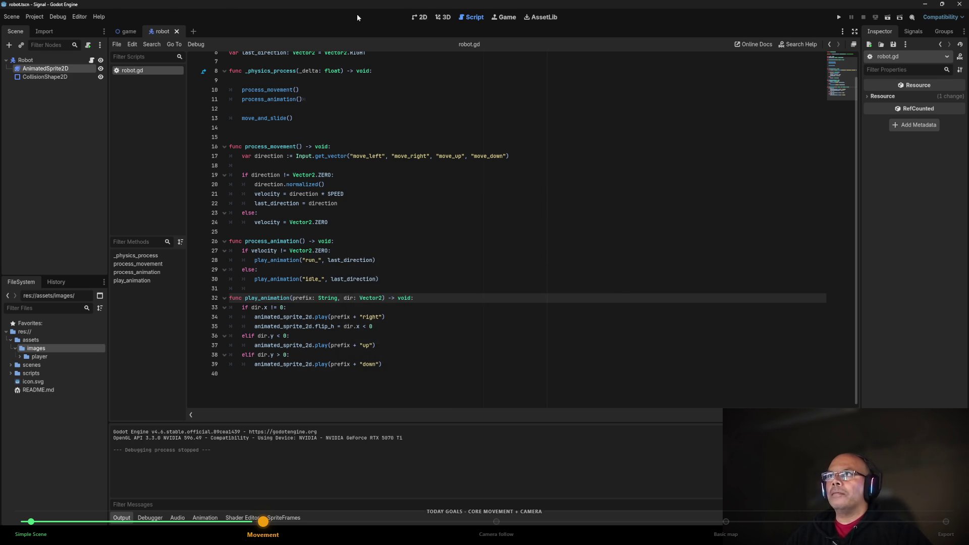
click(80, 17)
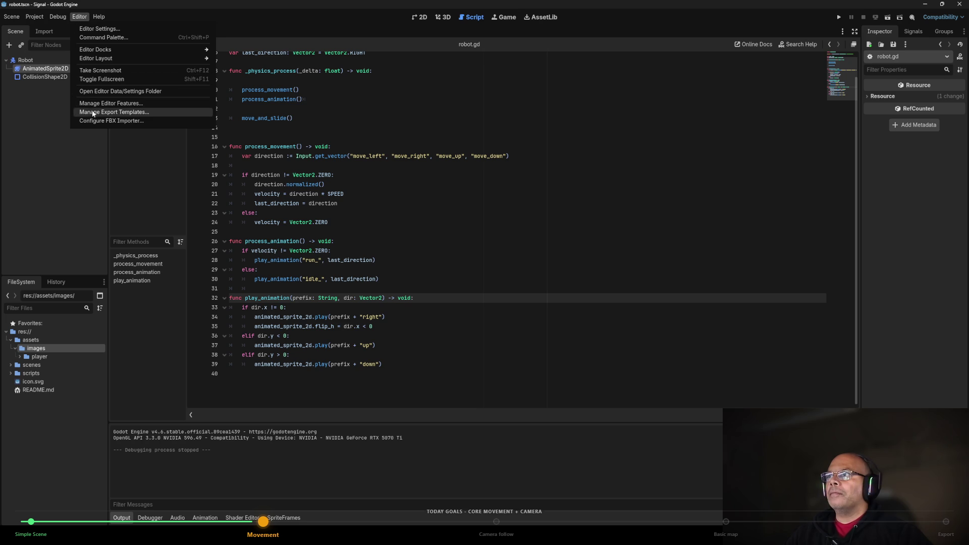
click(94, 112)
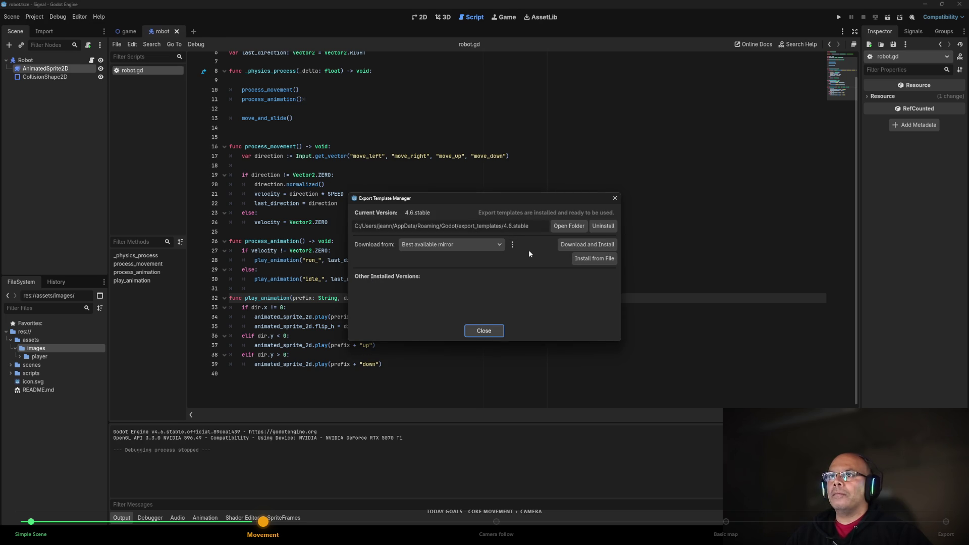
click(594, 259)
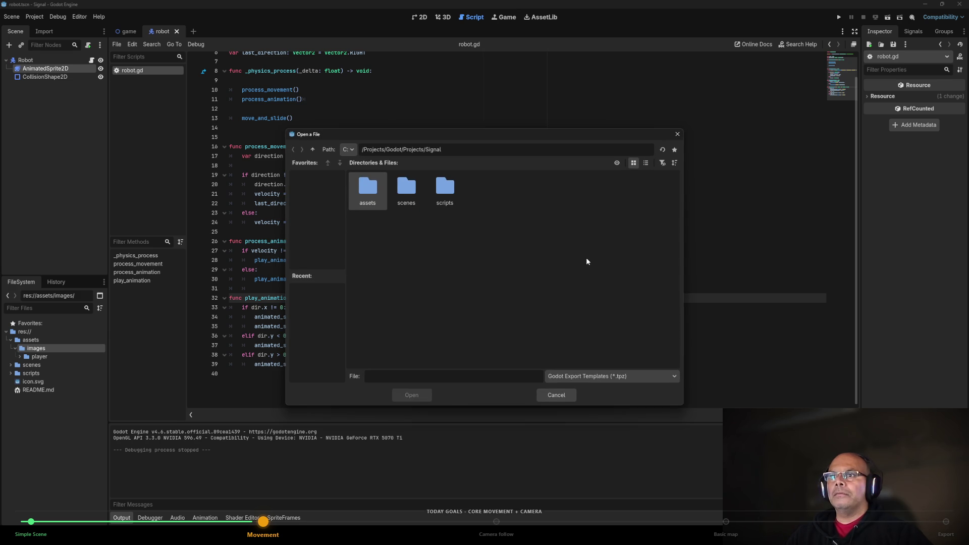
click(556, 395)
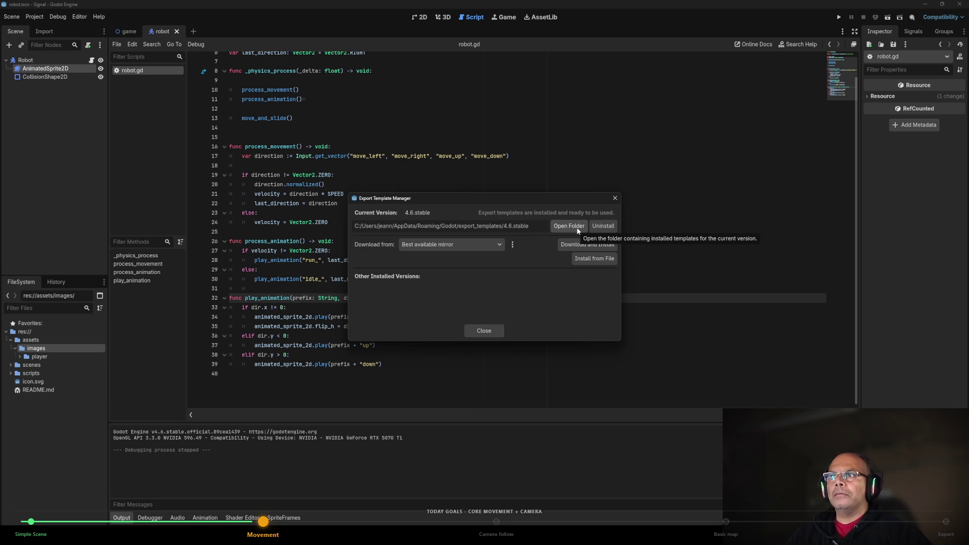
Download and install the 4.6.stable export templates from the Official Releases mirror.
click(497, 245)
click(469, 268)
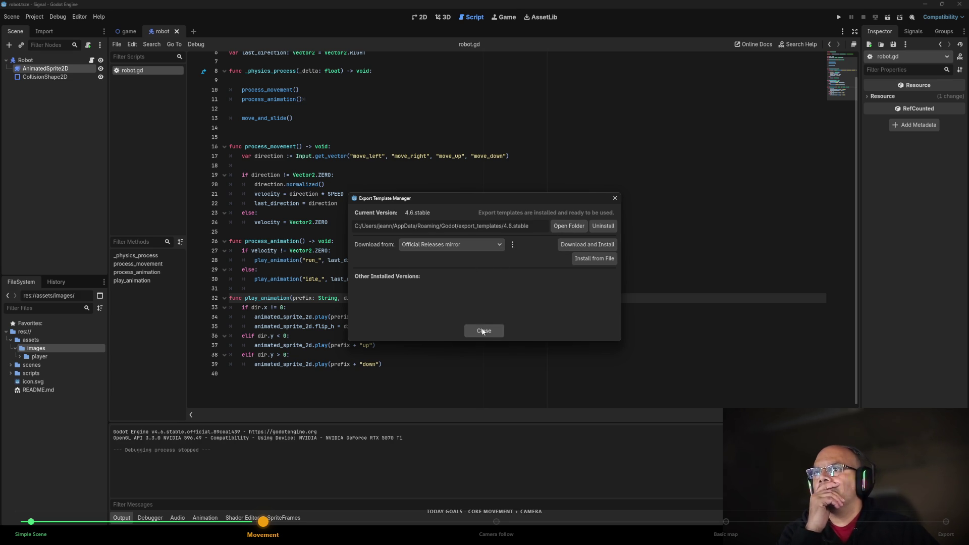
click(575, 245)
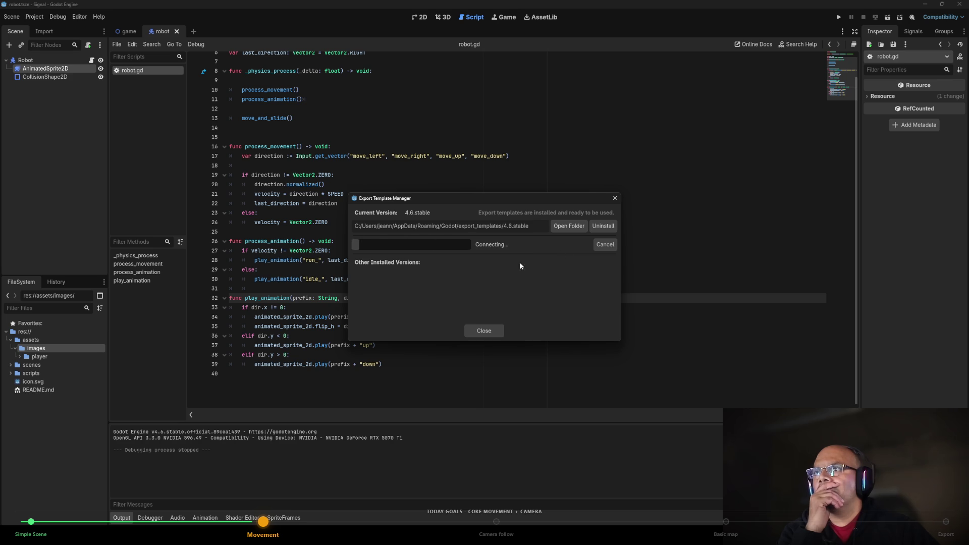
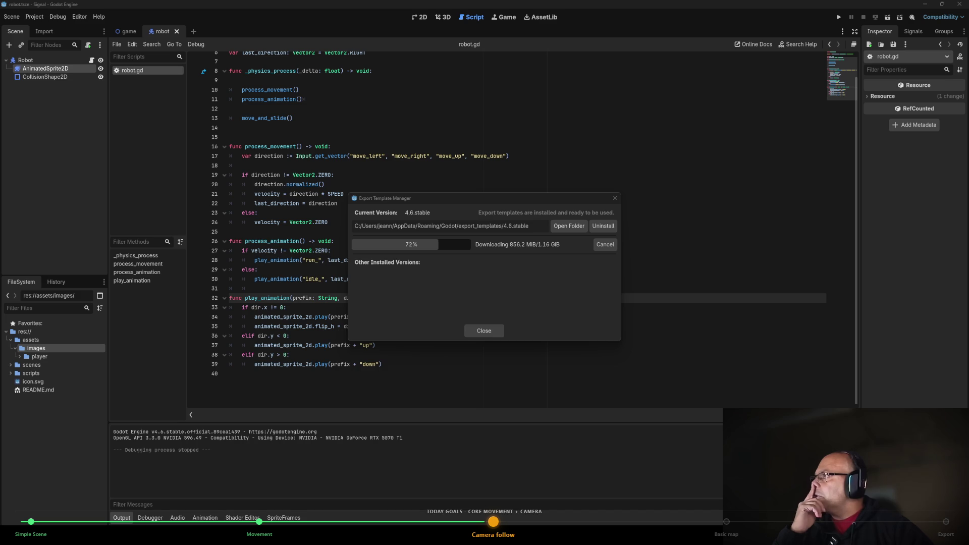
Bring the Timeline Controller browser window forward and maximize it.
key(alt+Tab)
double_click(523, 113)
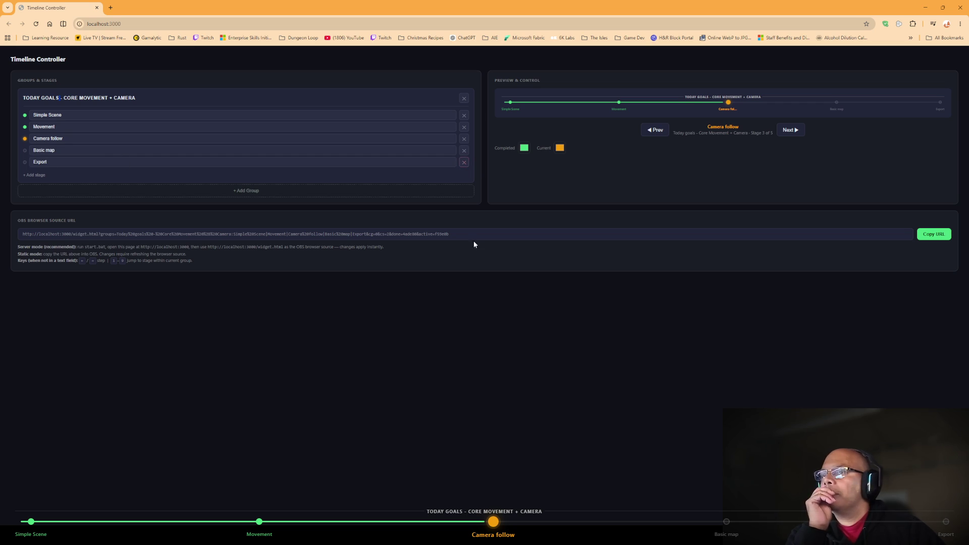
Put Export in place of Camera follow as the third stage and remove the emptied fifth stage.
double_click(29, 161)
key(ctrl+c)
key(BackSpace)
drag(83, 139, 36, 136)
key(ctrl+v)
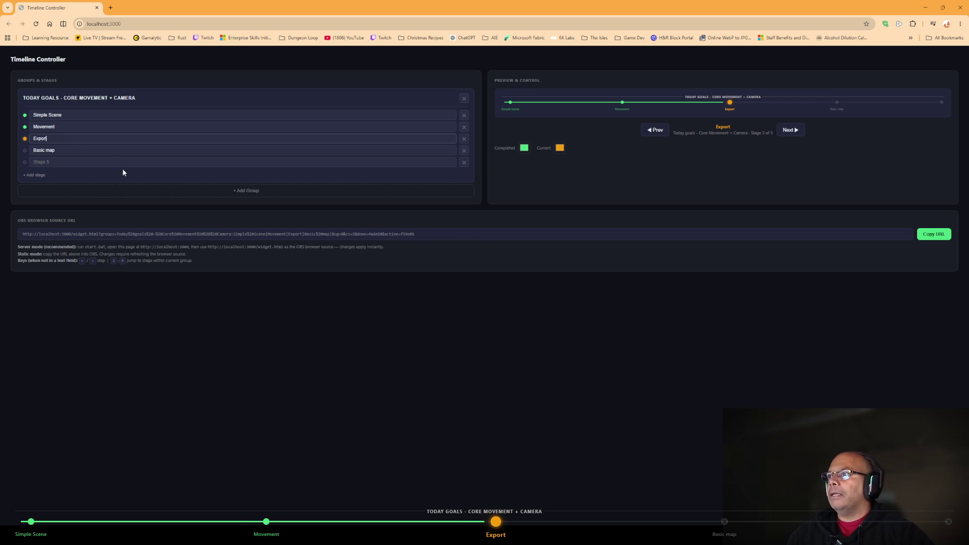
click(464, 162)
Rename the Basic map stage to 'Create collectable items' and add a new stage.
click(79, 150)
triple_click(47, 151)
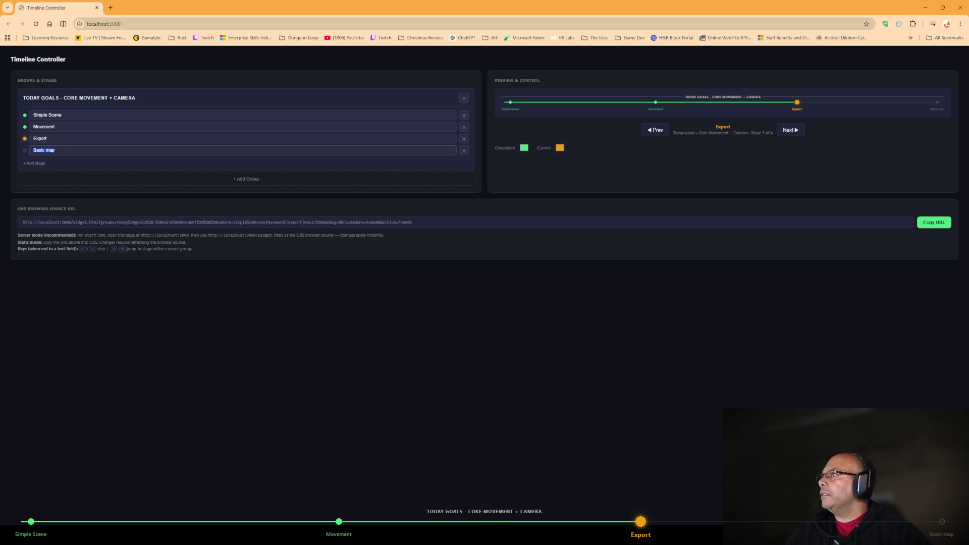
key(alt+Tab)
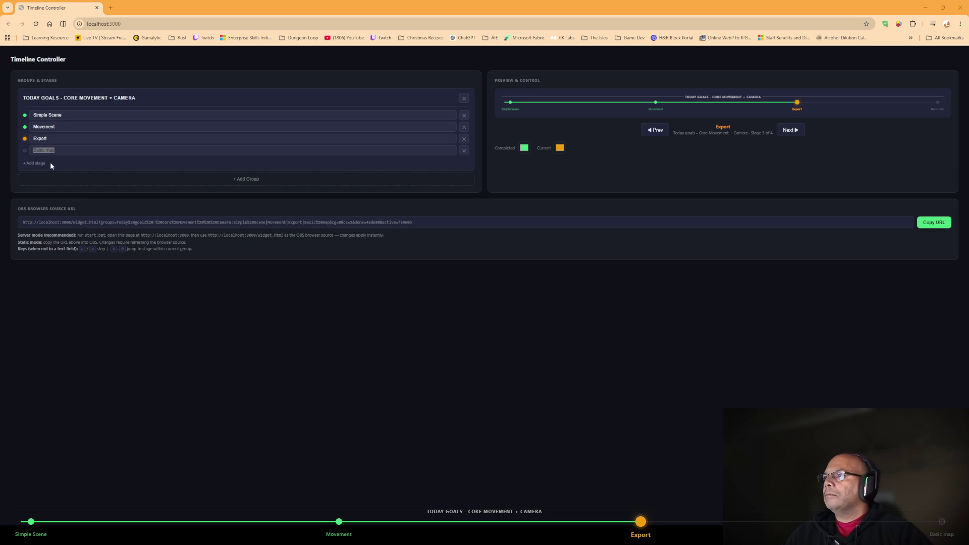
click(63, 152)
drag(55, 151, 49, 150)
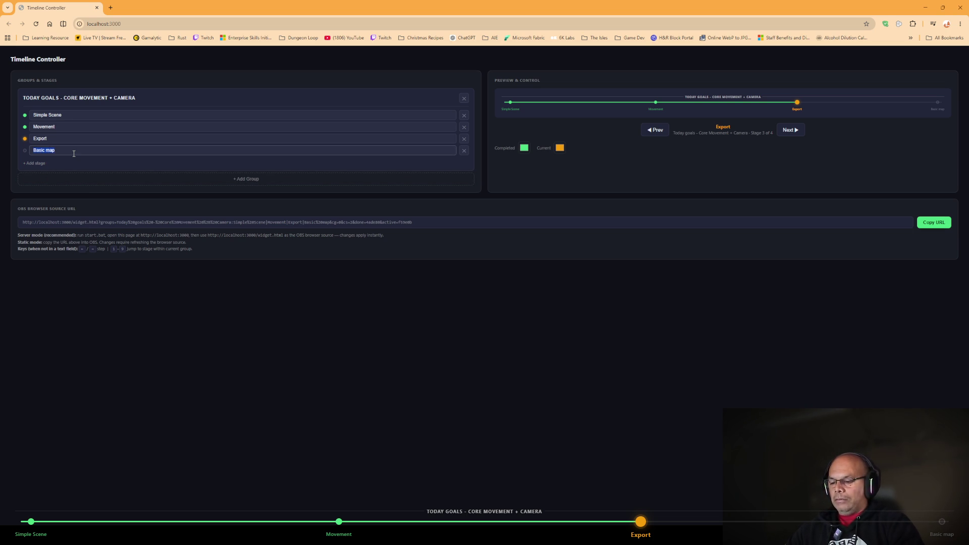
text(Create )
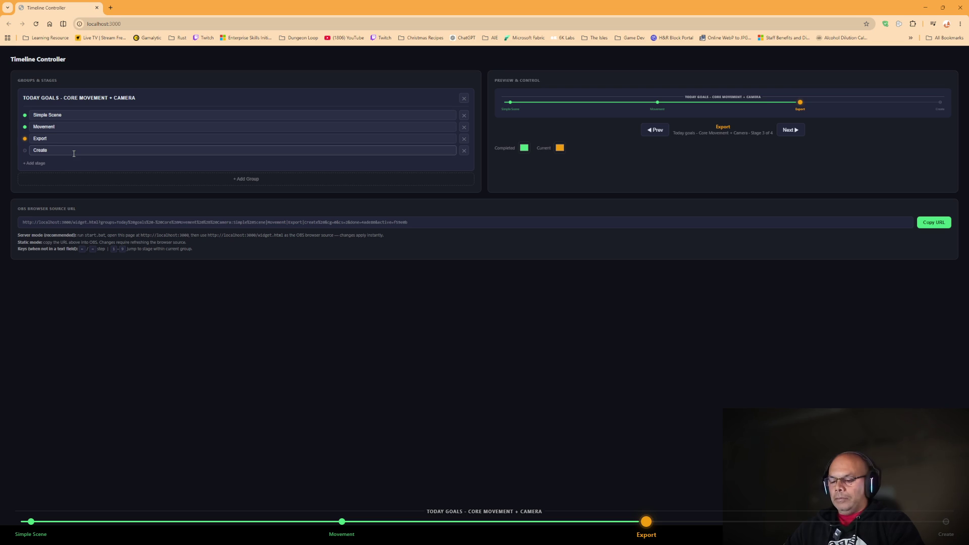
text(co)
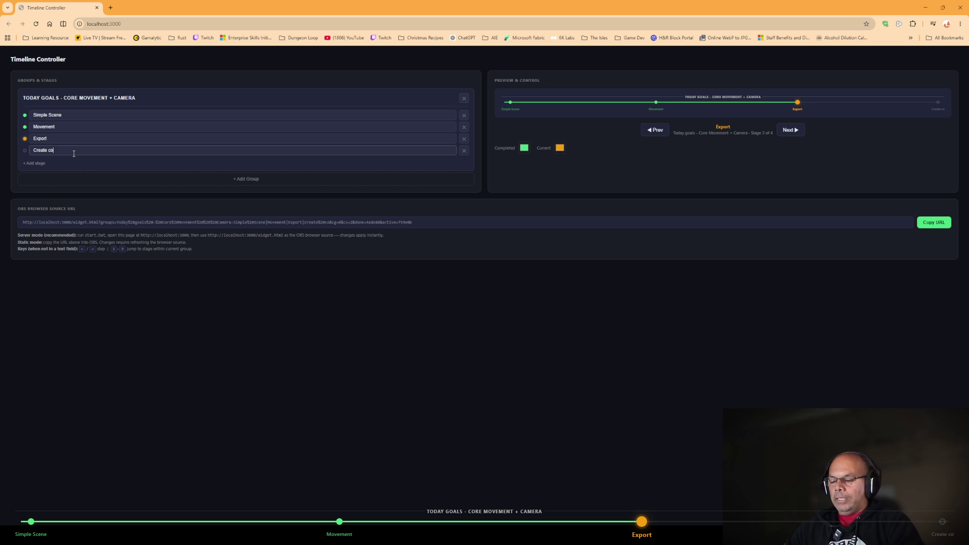
text(llectable items)
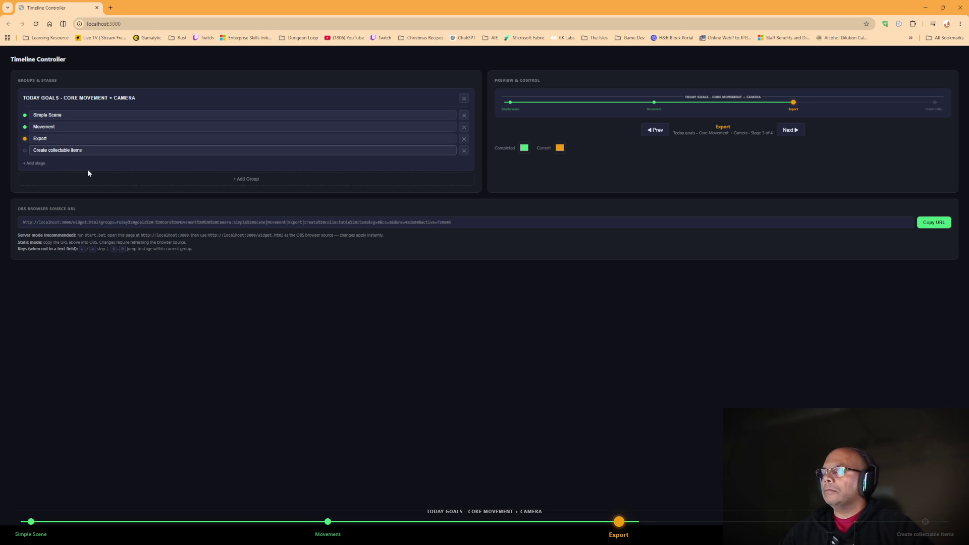
click(37, 163)
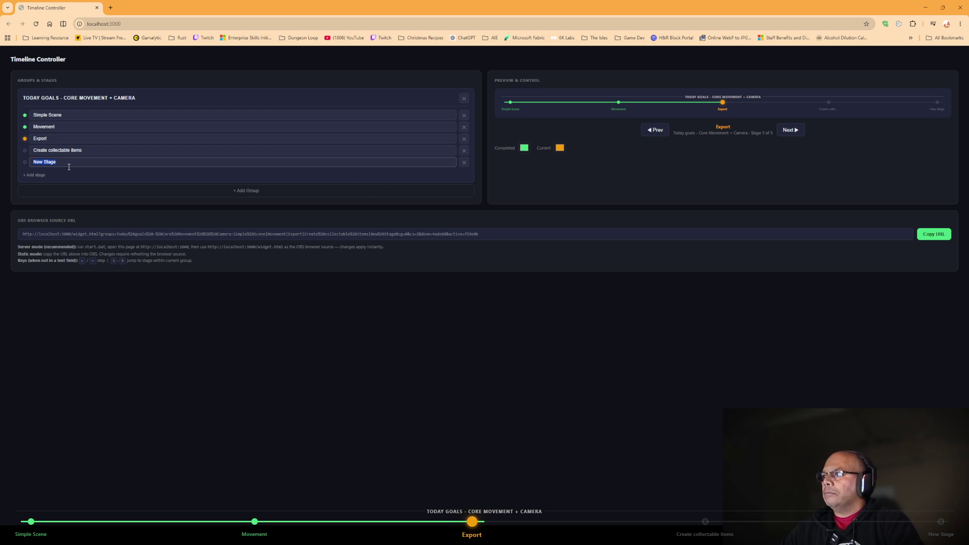
Name the new stage 'Collection System' and add a sixth stage left blank.
text(Collectio)
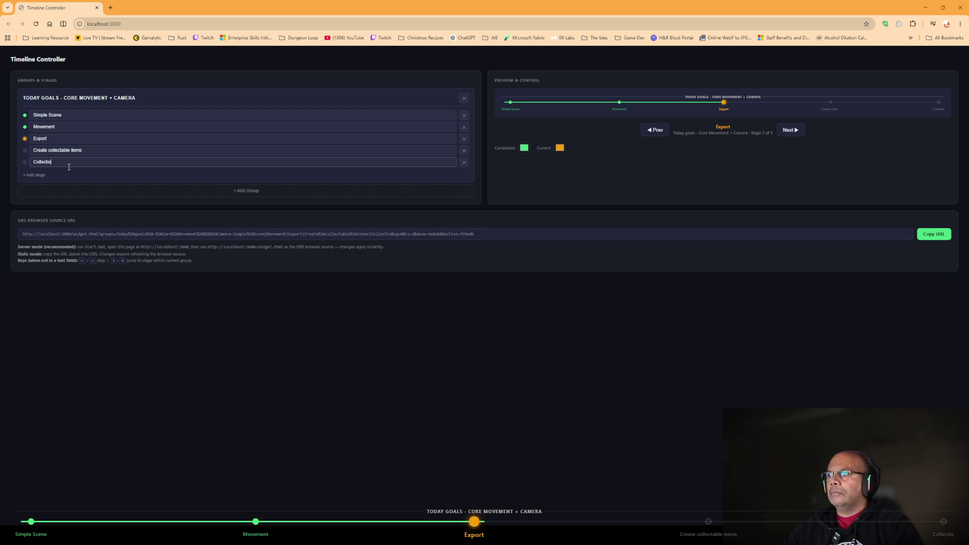
text(n System)
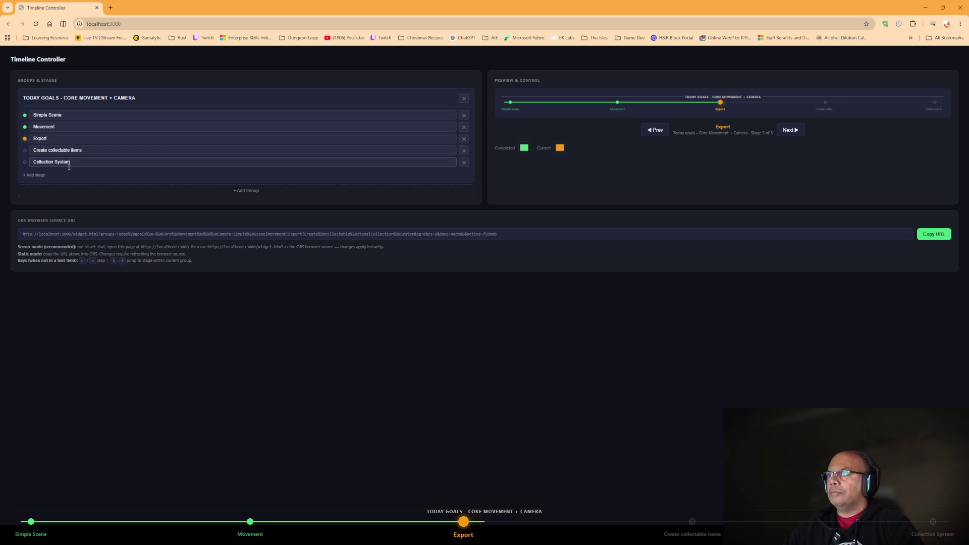
click(35, 175)
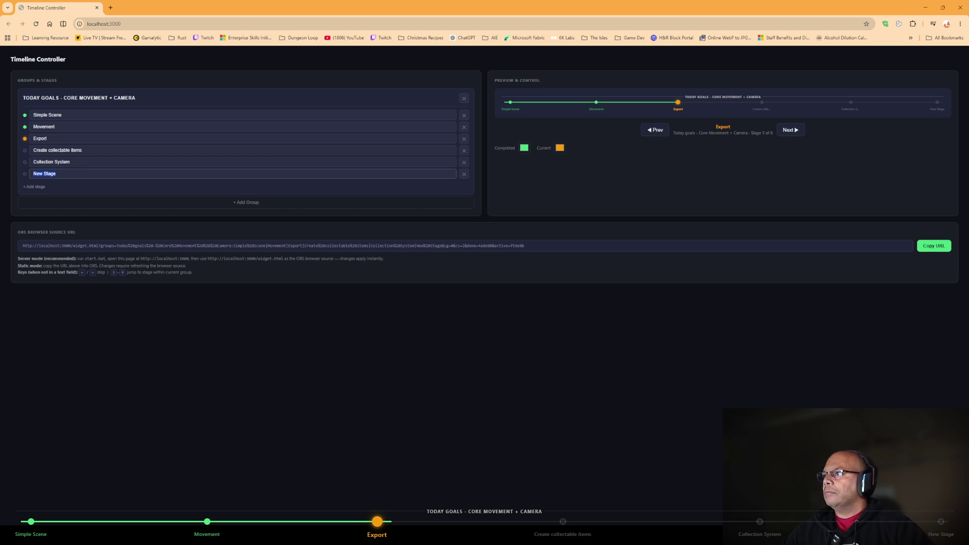
key(alt+Tab)
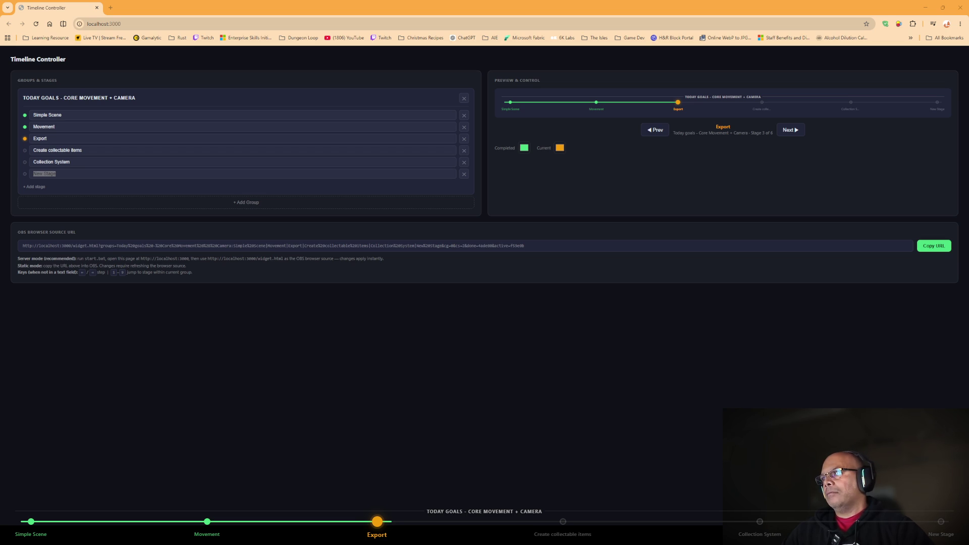
click(61, 175)
drag(60, 176, 32, 175)
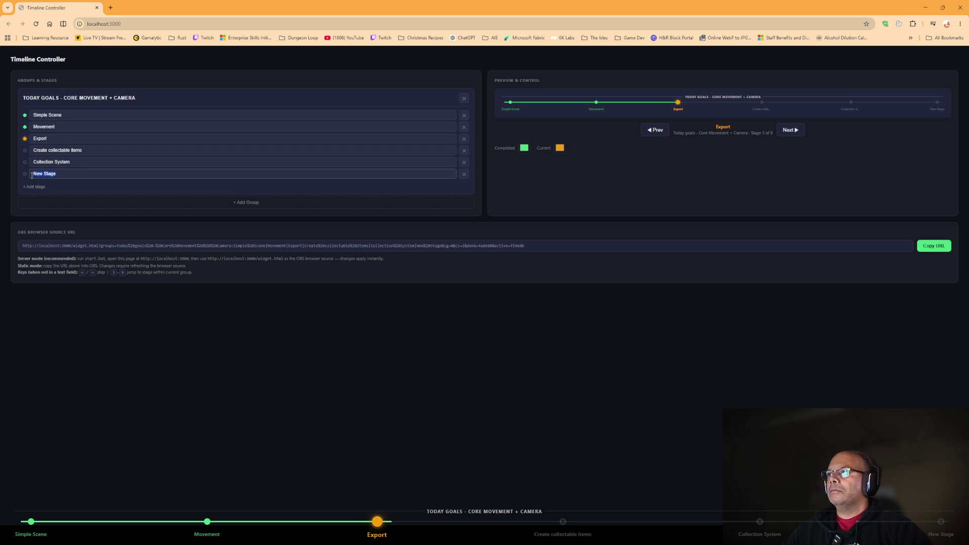
text(Level )
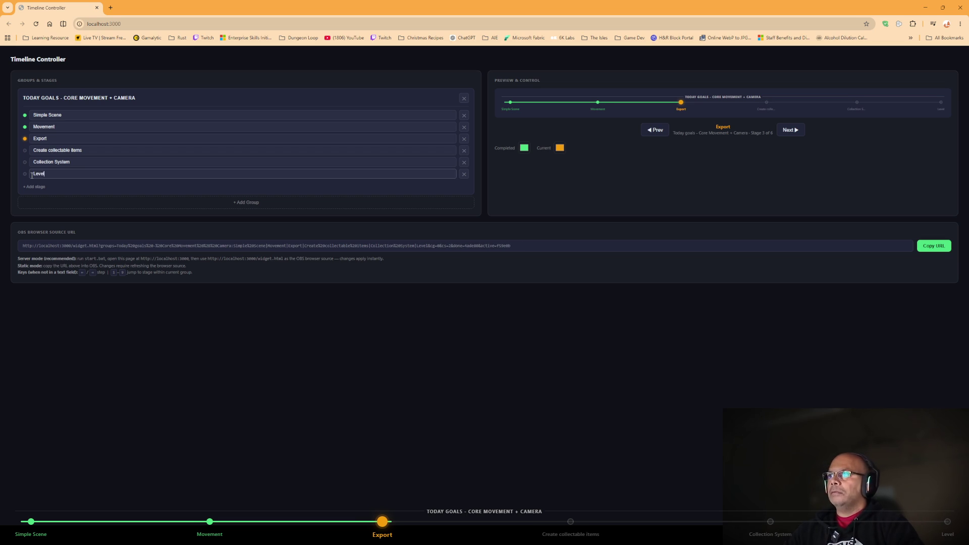
text(Design)
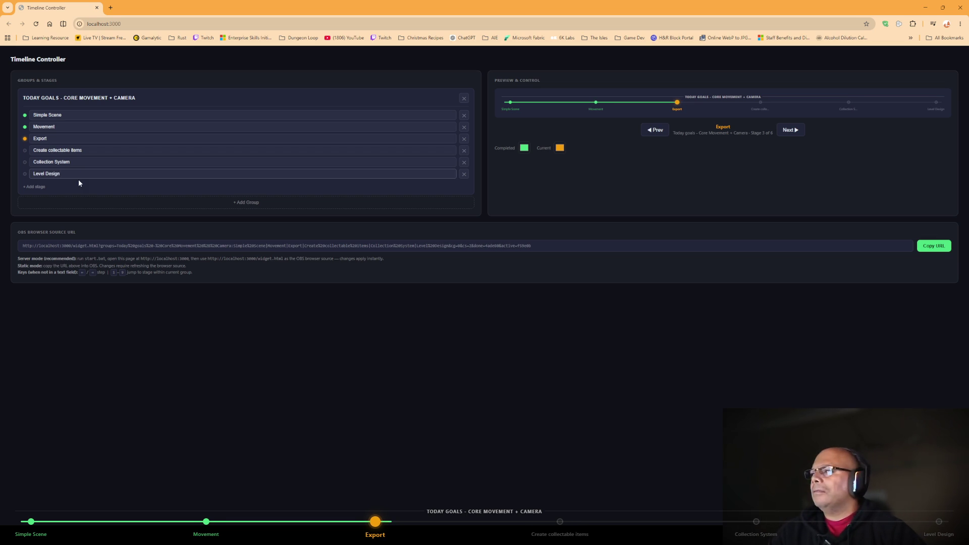
drag(66, 174, 20, 168)
key(BackSpace)
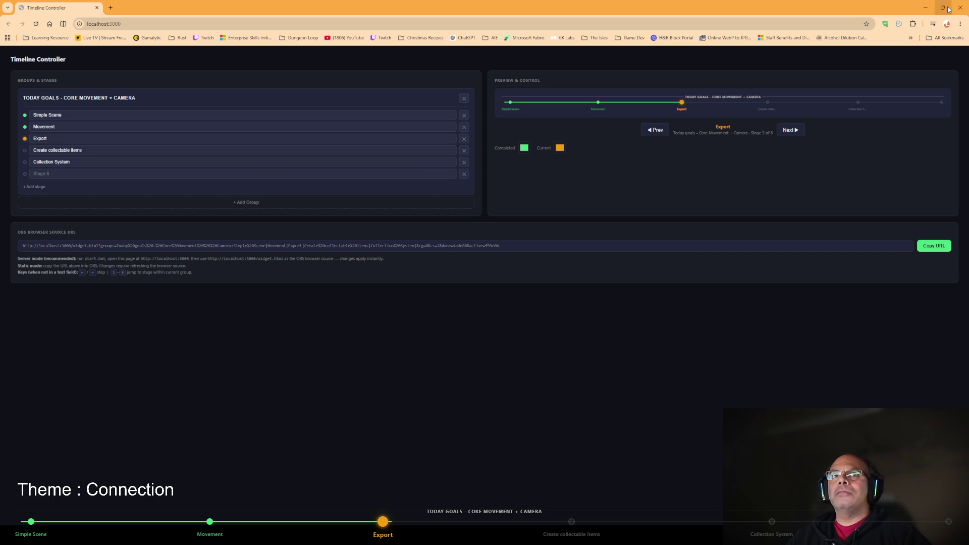
click(924, 10)
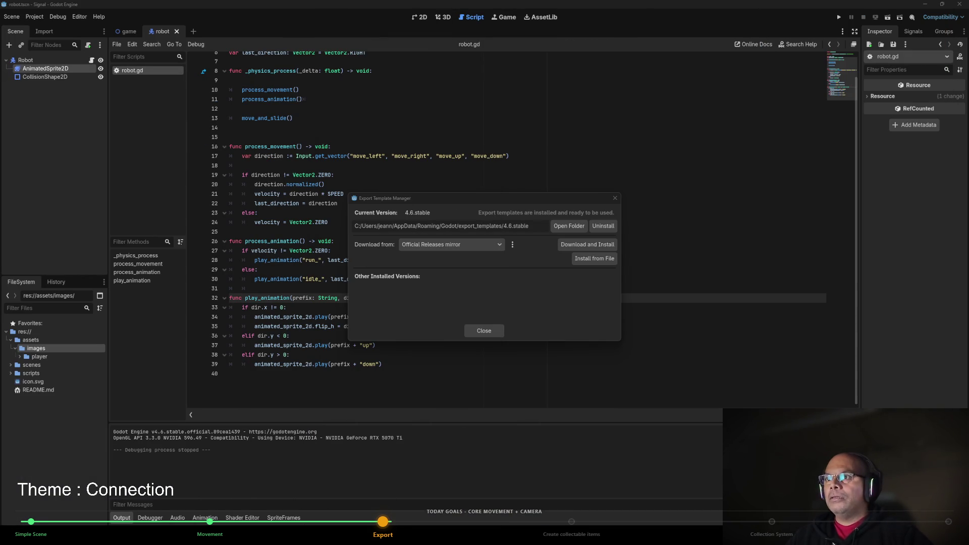
key(alt+Tab)
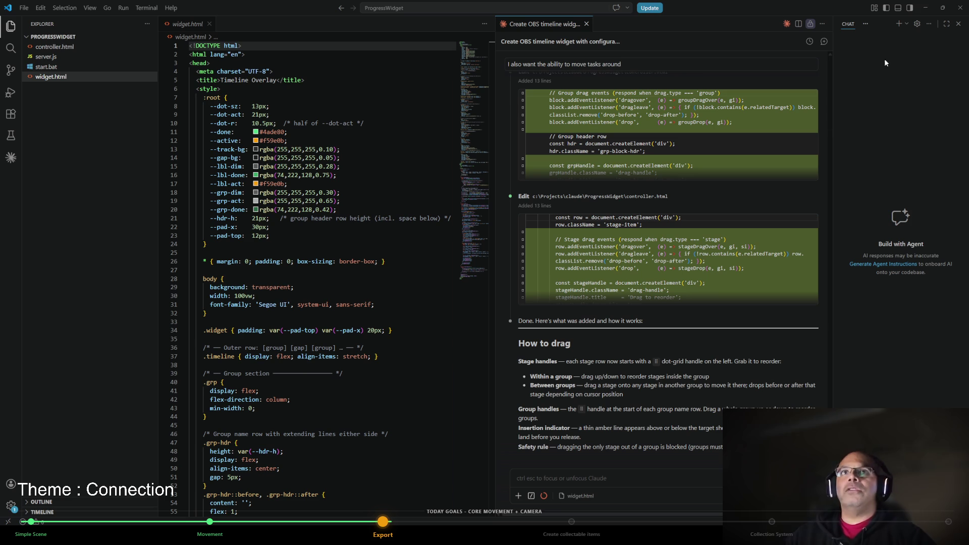
key(alt+Tab)
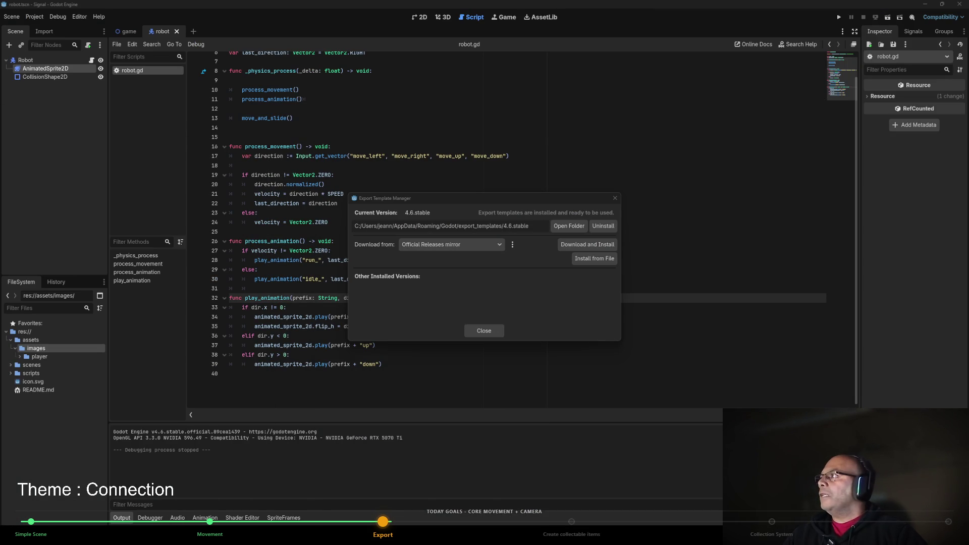
drag(0, 152, 364, 55)
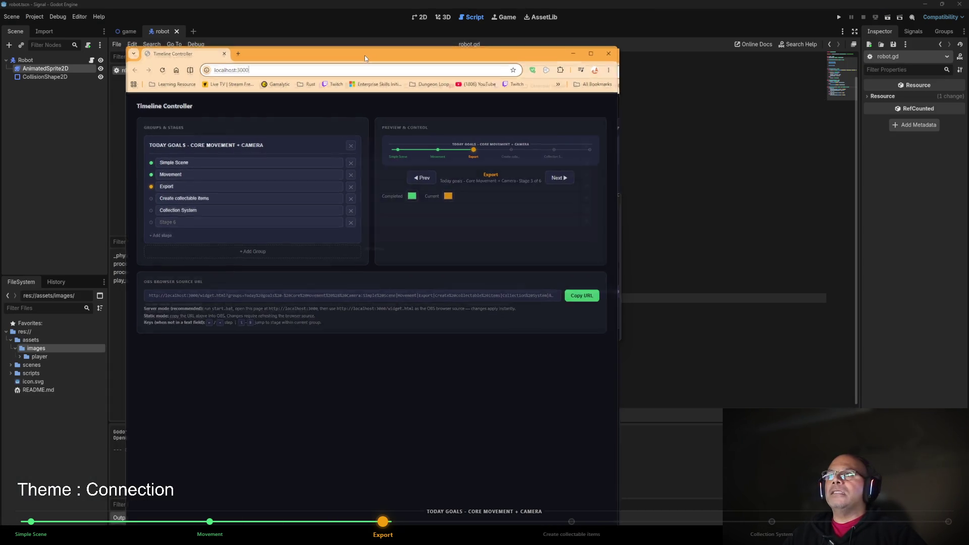
double_click(364, 55)
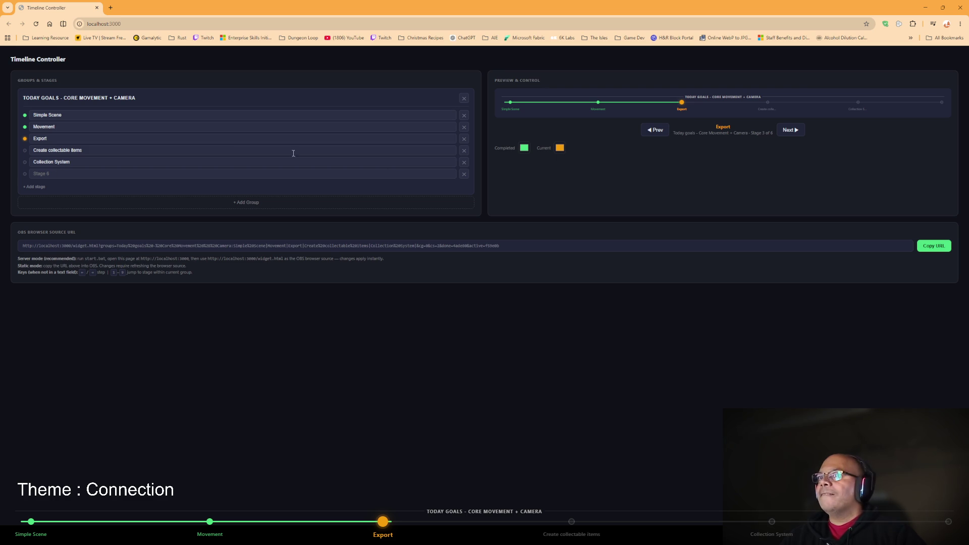
key(F5)
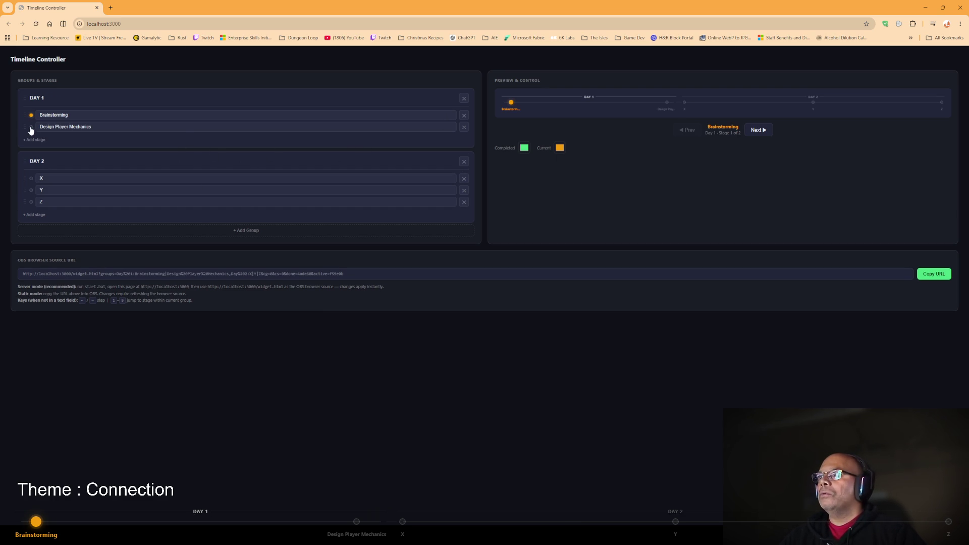
Rename the Design Player Mechanics stage to 'Player movement and animations'.
mouse_move(23, 126)
mouse_down()
mouse_move(22, 114)
mouse_move(24, 128)
mouse_up()
drag(92, 127, 45, 123)
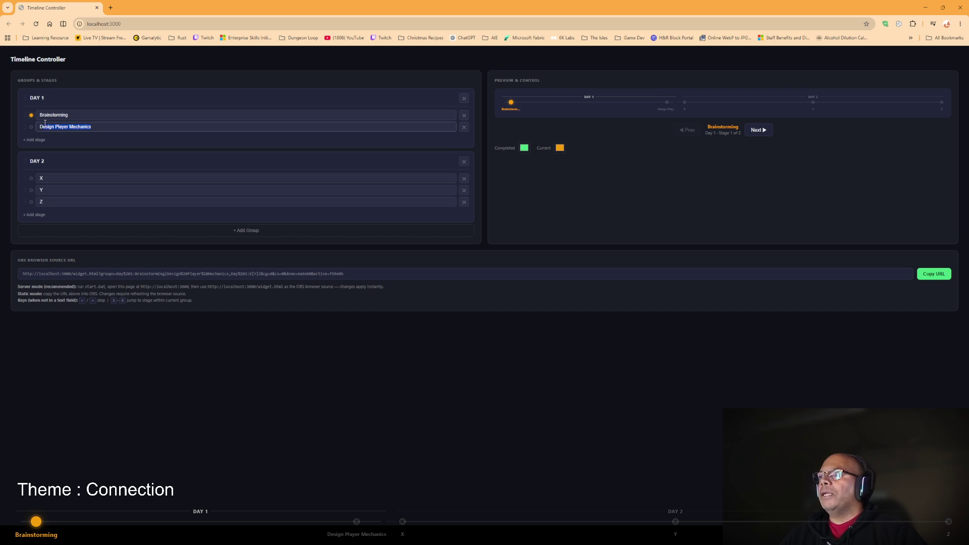
text(Create)
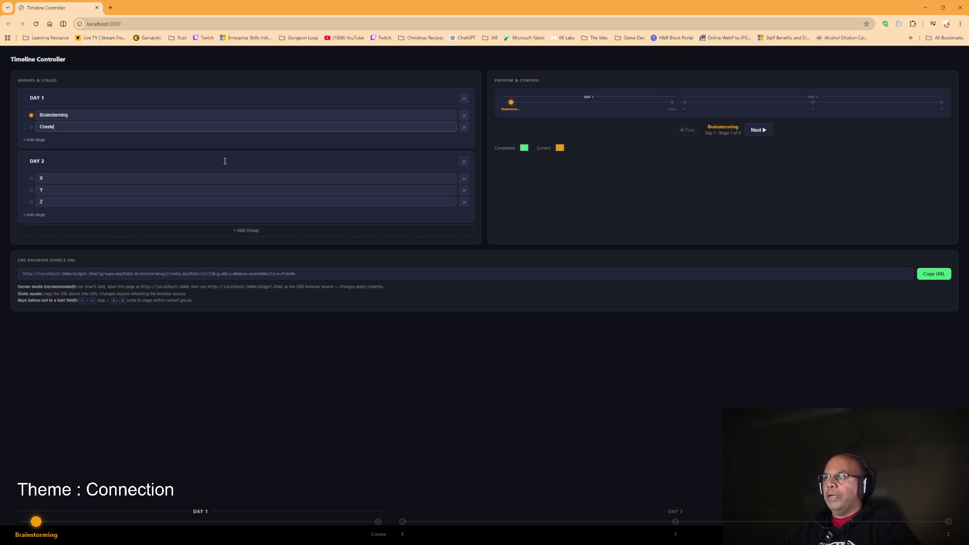
text( a basic)
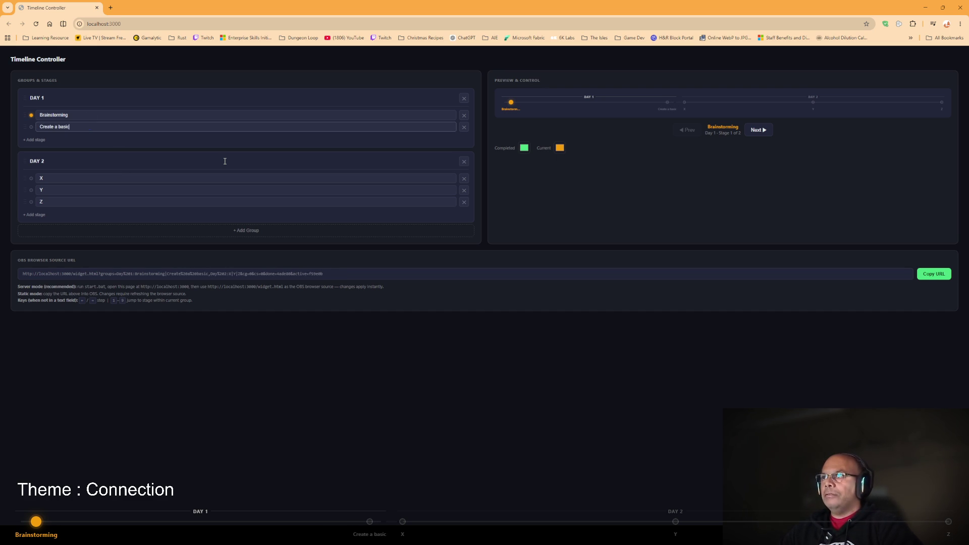
key(BackSpace)
key(BackSpace)
key(BackSpace)
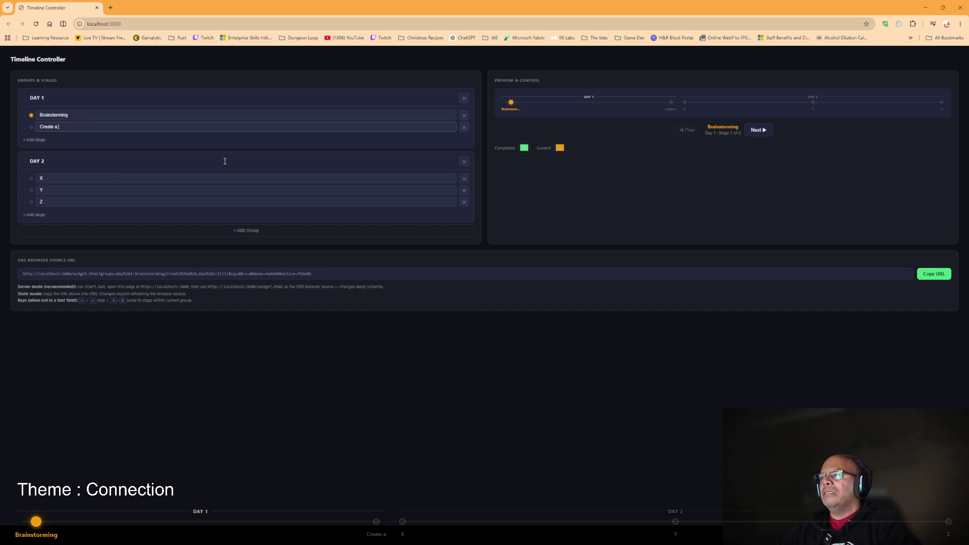
key(BackSpace)
key(BackSpace)
text(P)
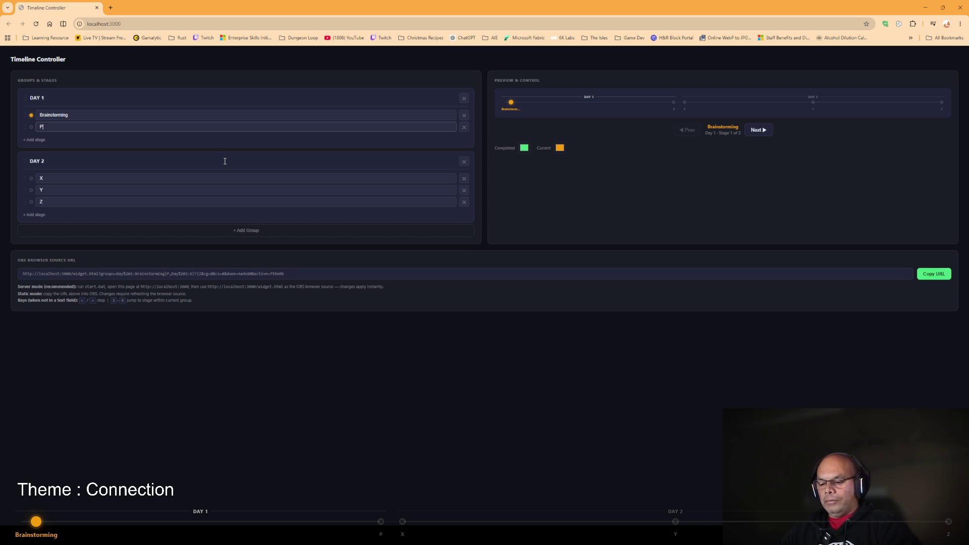
text(layer m)
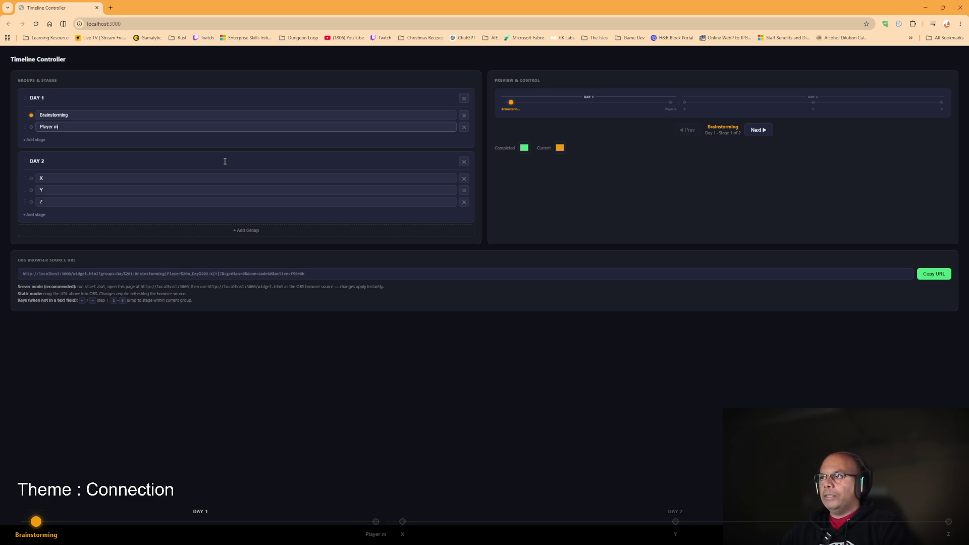
text(ovenent and a)
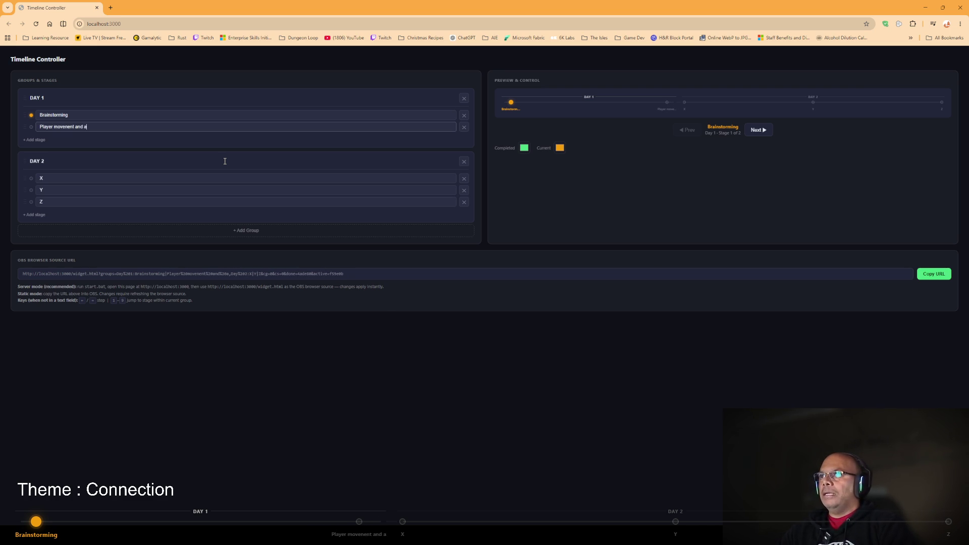
text(nimations)
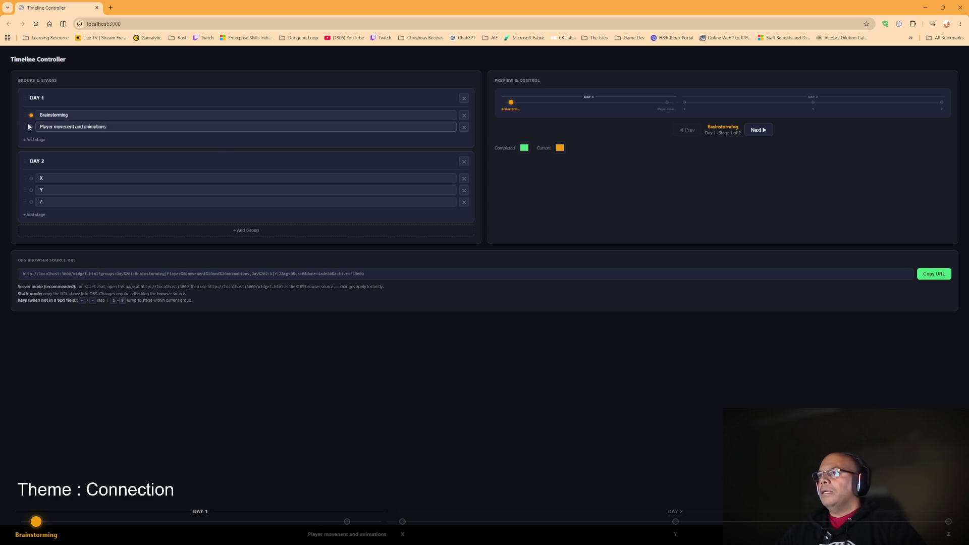
Add an 'Export to Web' stage to Day 1 and advance the current stage to it.
click(34, 140)
text(Exporting and te)
key(BackSpace)
key(BackSpace)
key(BackSpace)
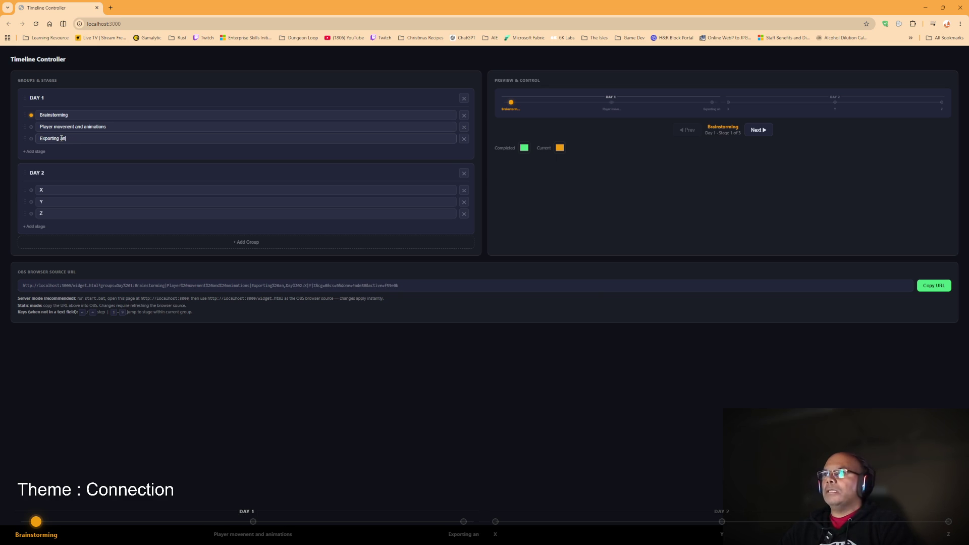
key(BackSpace)
key(BackSpace)
key(BackSpace)
text(to Web)
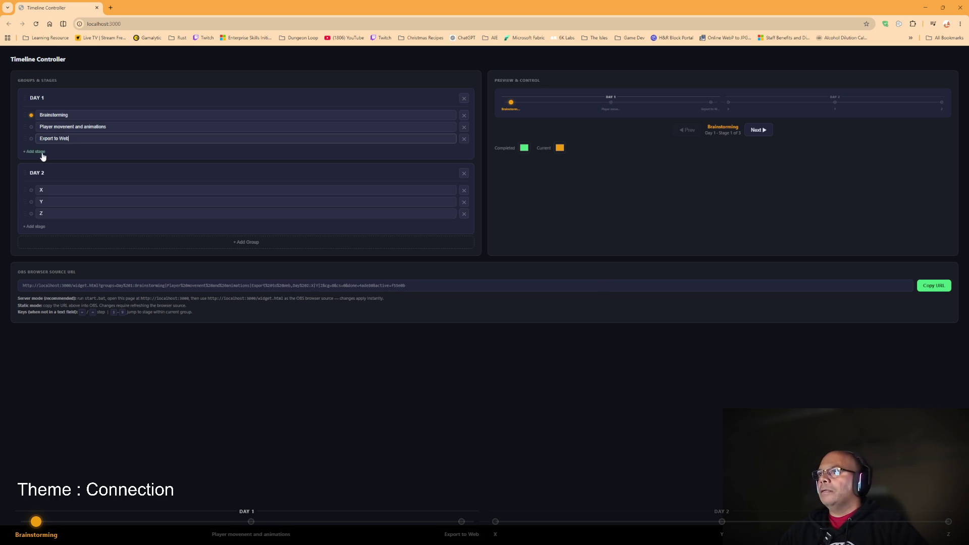
click(31, 127)
click(31, 139)
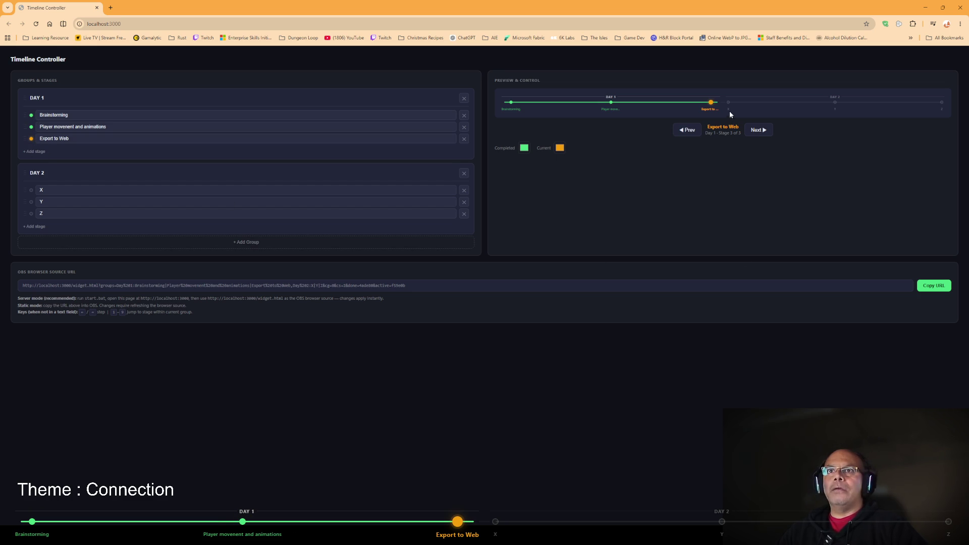
Delete the Day 2 group and add Collectable and Collection System stages to Day 1.
click(463, 174)
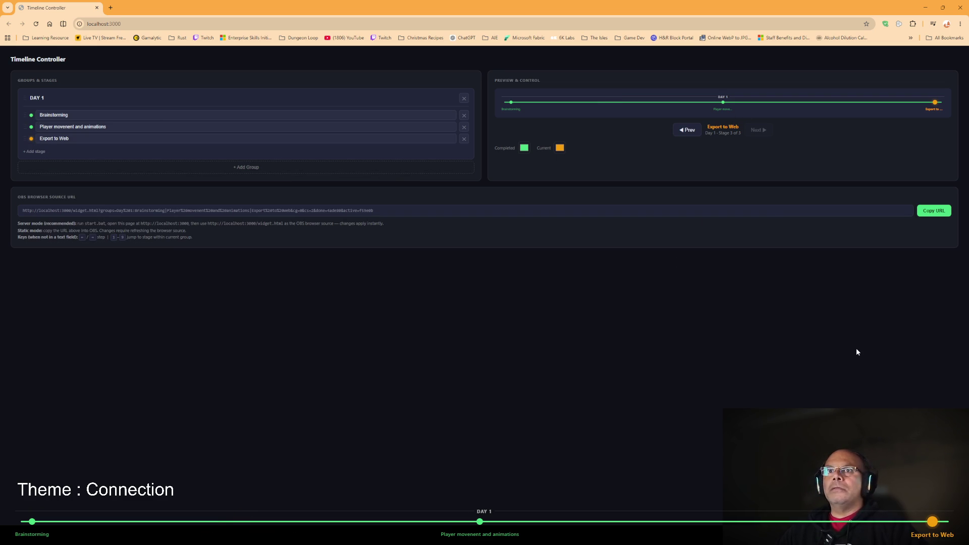
click(35, 151)
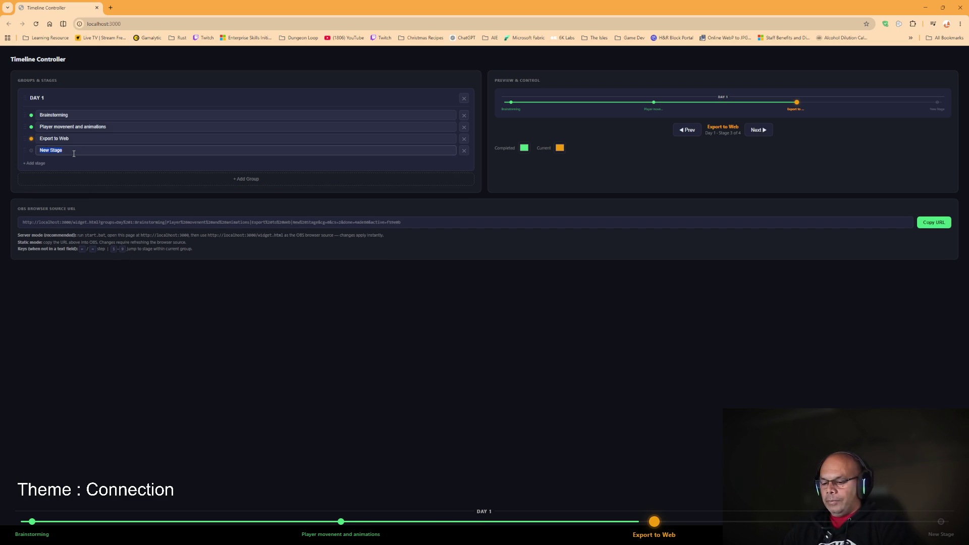
text(Collecti)
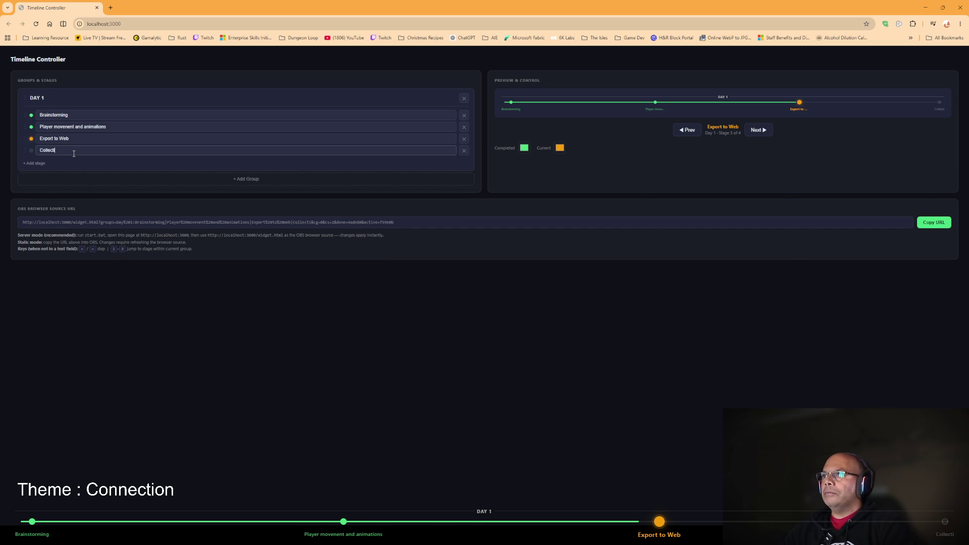
key(BackSpace)
text(able)
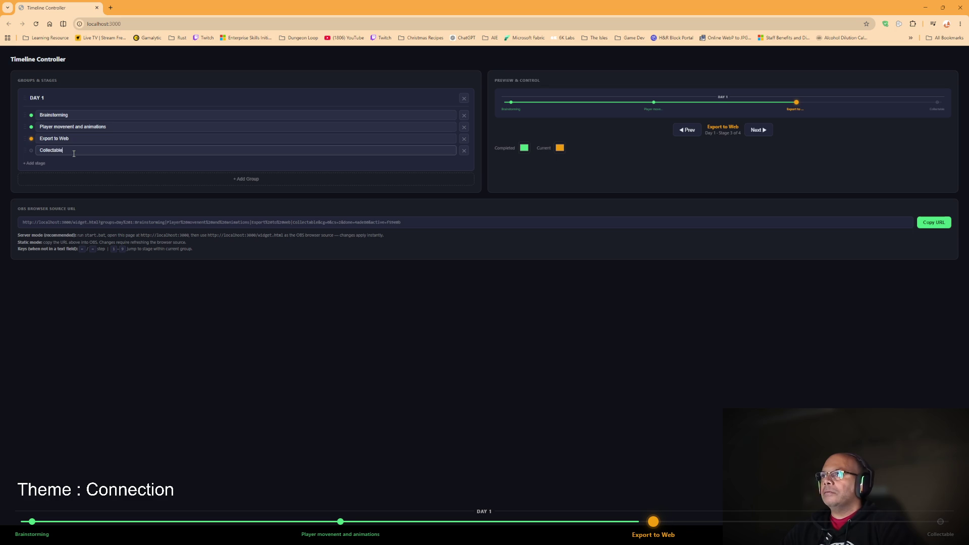
click(34, 164)
text(Colle)
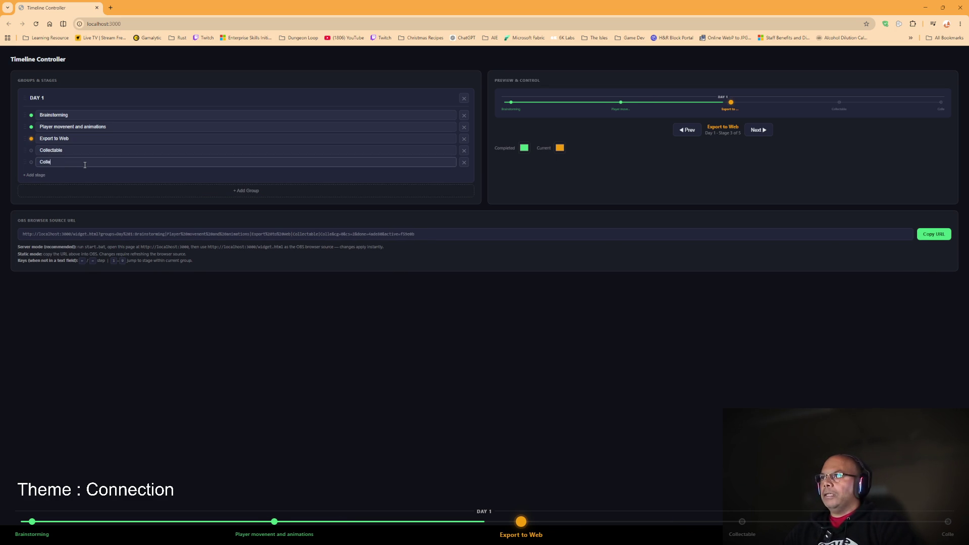
text(ction Syst)
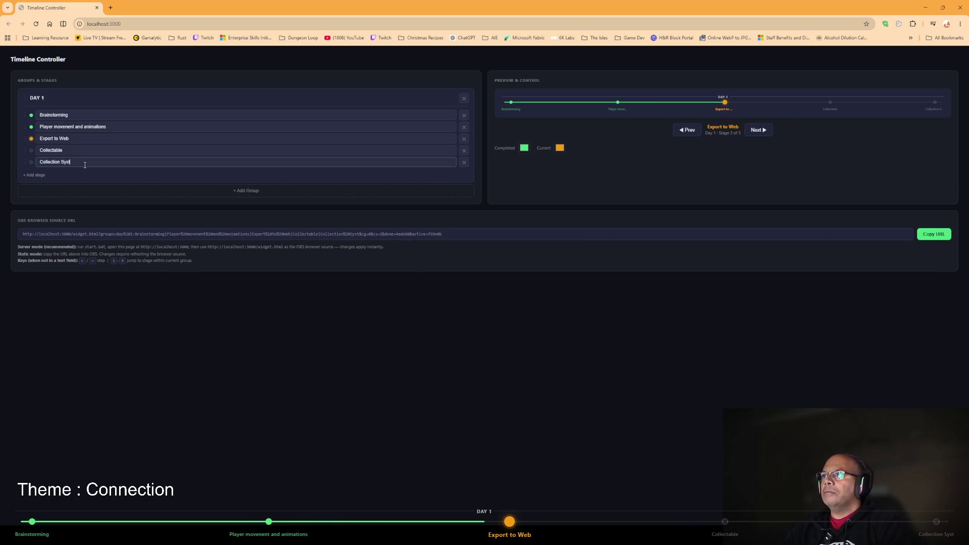
text(em)
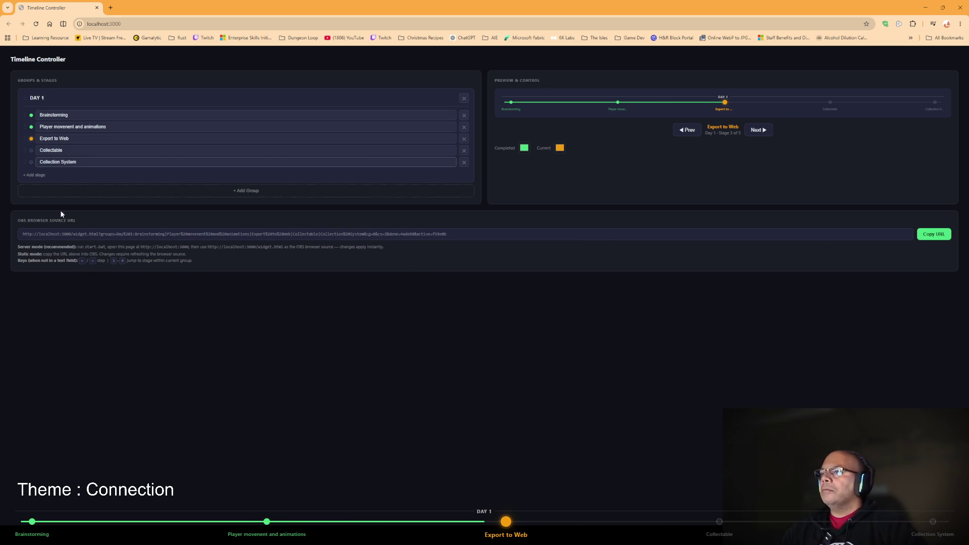
Add HUB, Signal Range and Robot Attibutes stages, dragging Robot Attibutes up after Export to Web.
click(37, 175)
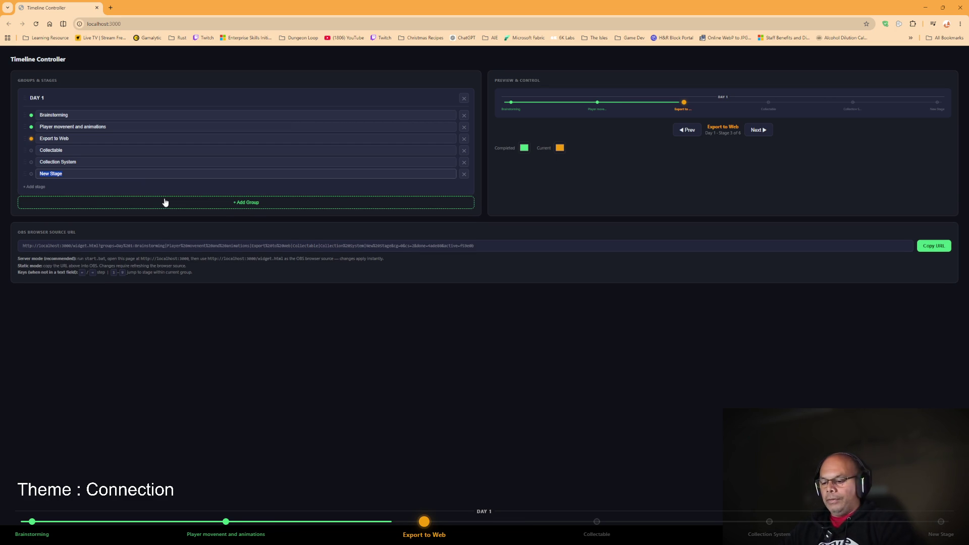
text(HUB)
click(32, 187)
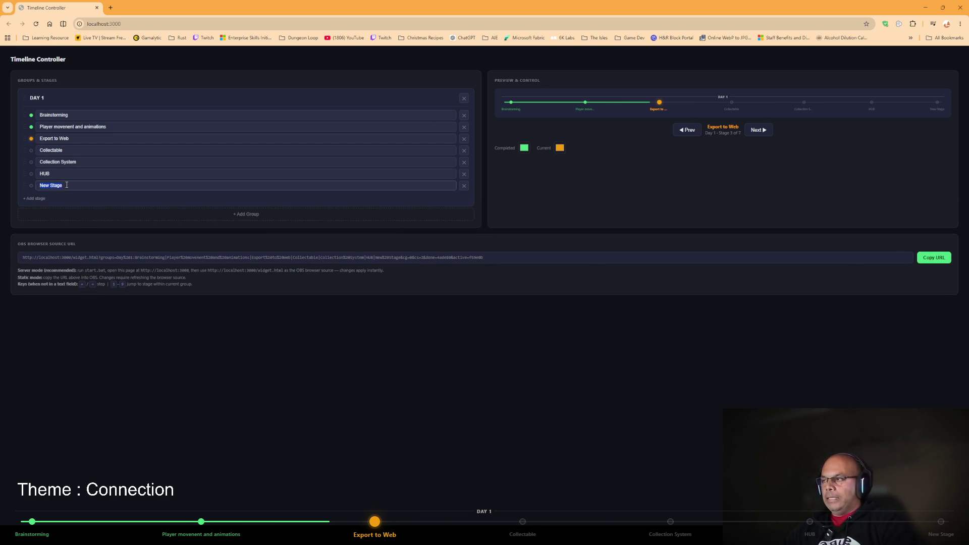
text(Signal)
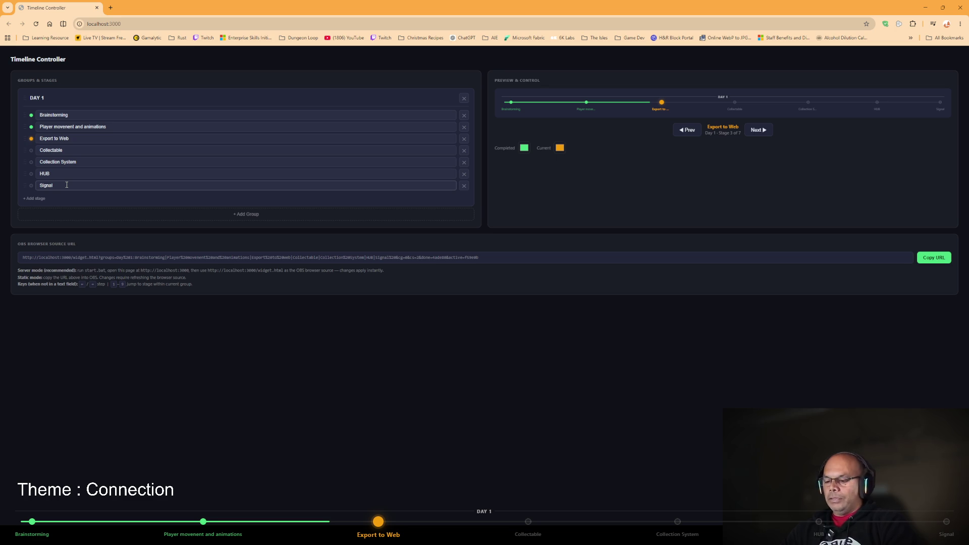
text( Range)
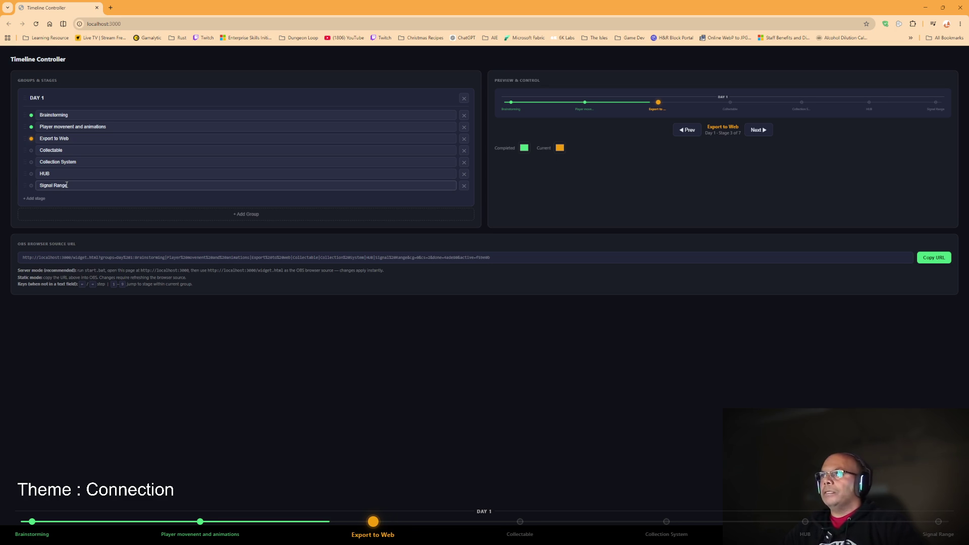
click(34, 198)
text(Play)
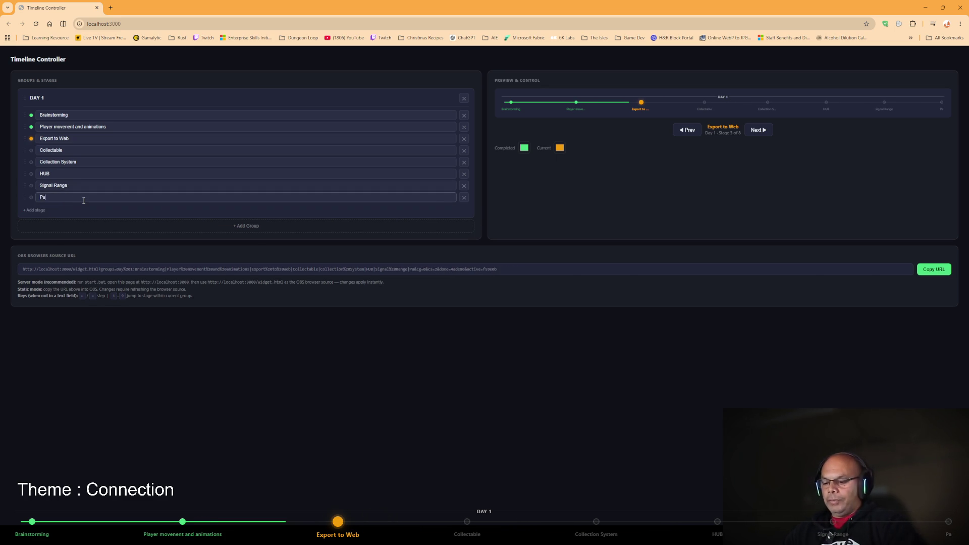
key(BackSpace)
key(BackSpace)
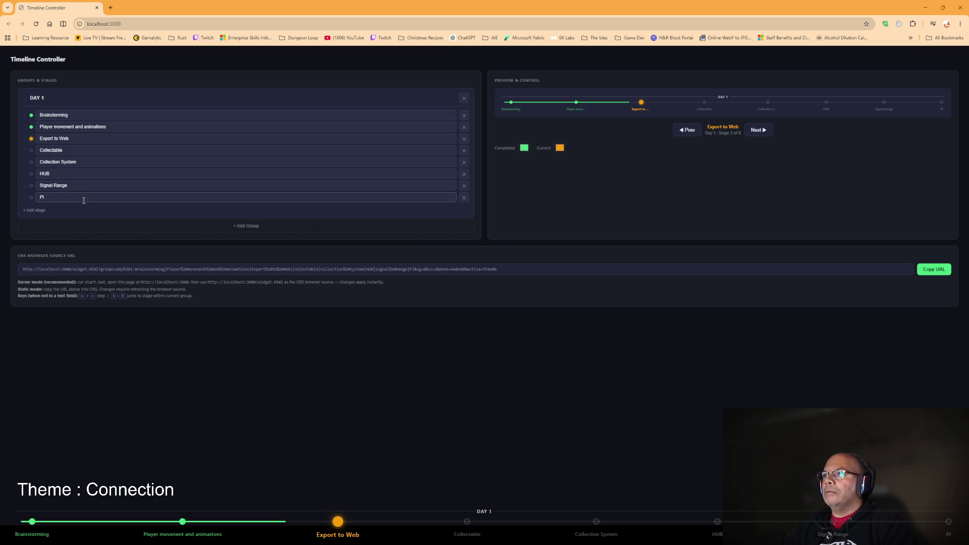
key(BackSpace)
key(BackSpace)
text(Rob)
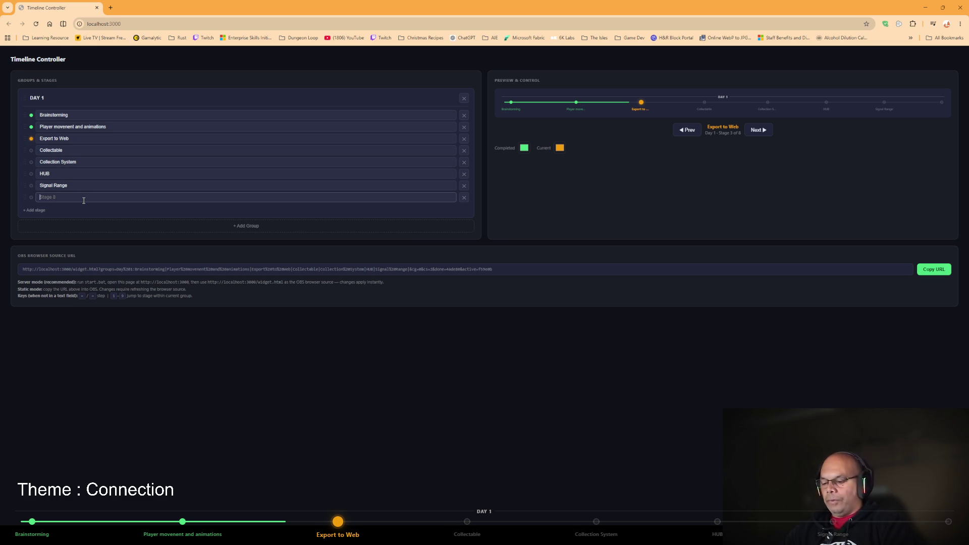
text(ot )
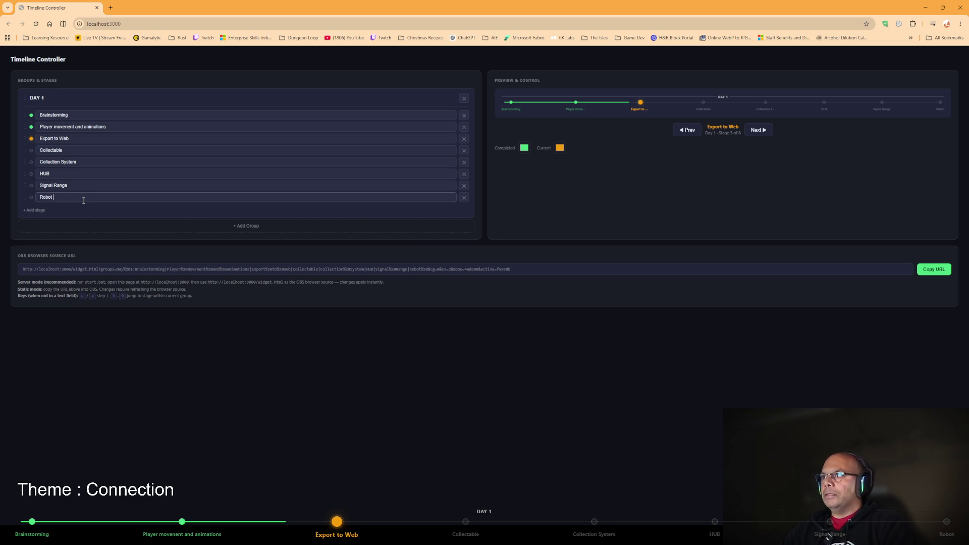
text(Att)
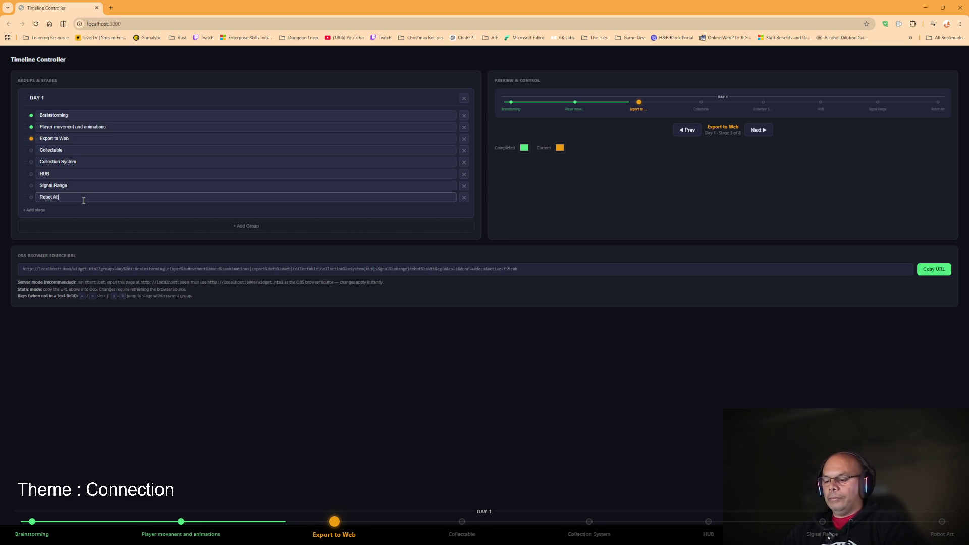
text(ibute)
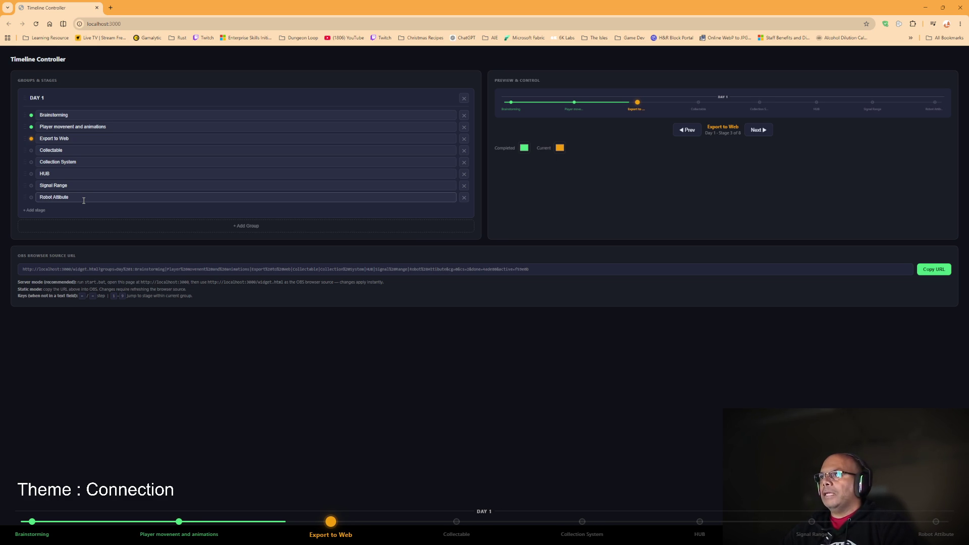
text(s)
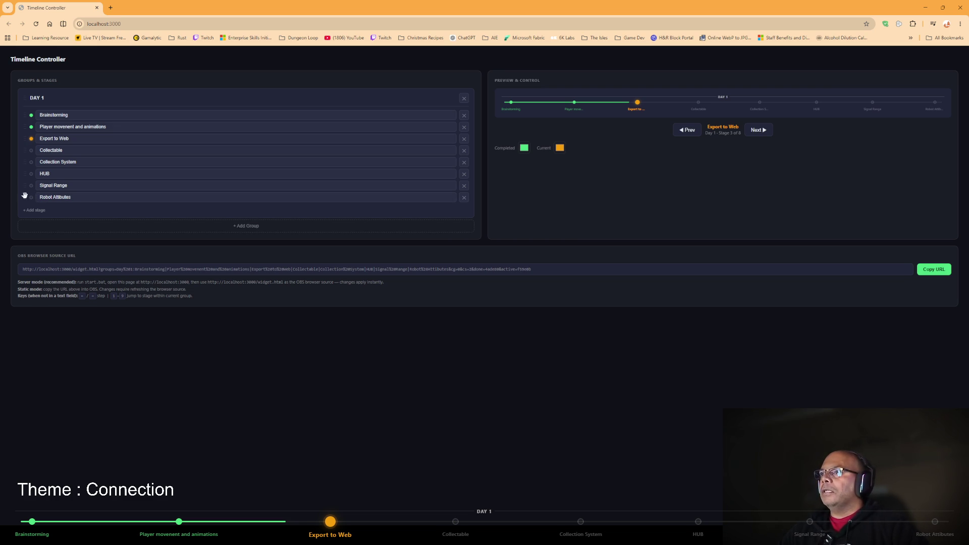
drag(25, 196, 26, 151)
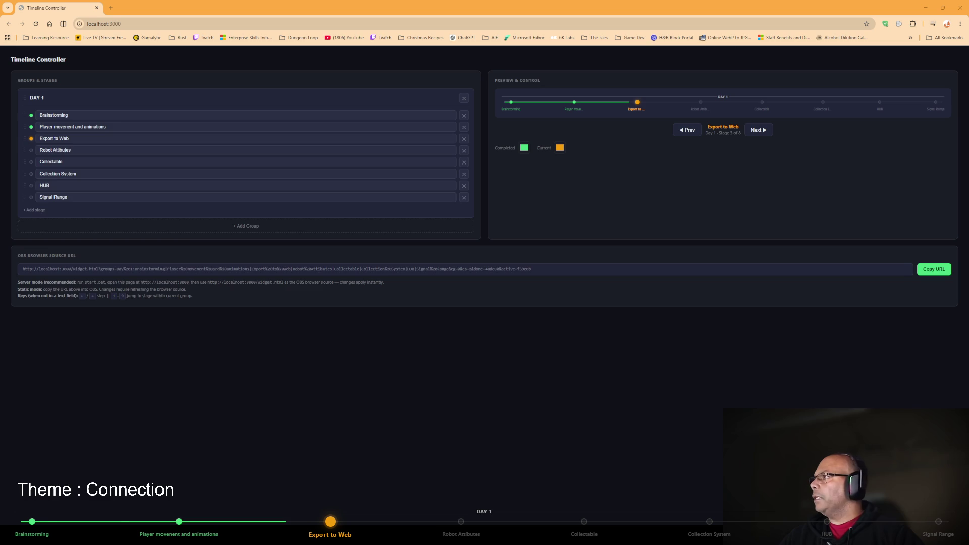
Bring the VS Code project window to the front.
key(alt+Tab)
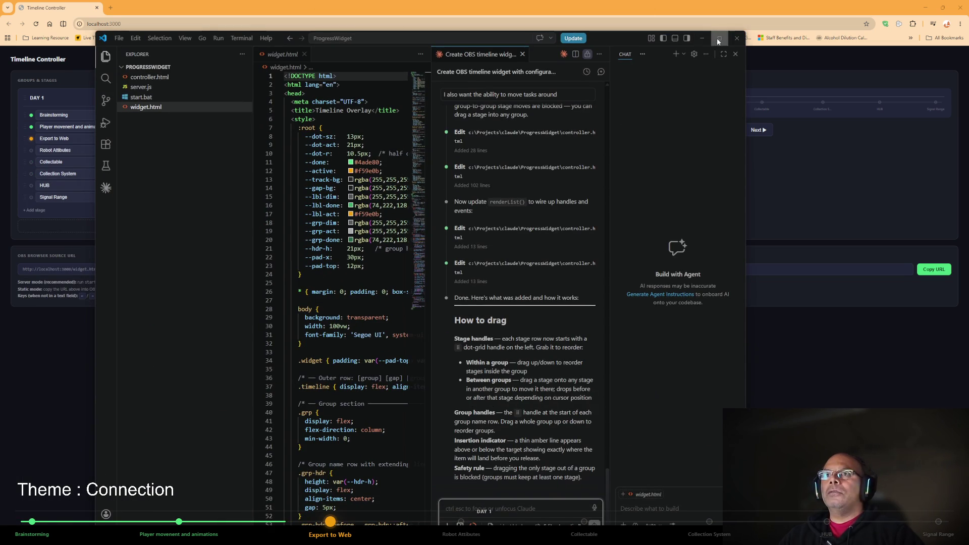
Ask the VS Code chat assistant for a task font-colour setting that defaults to white.
click(717, 38)
text(Can you give be the ability)
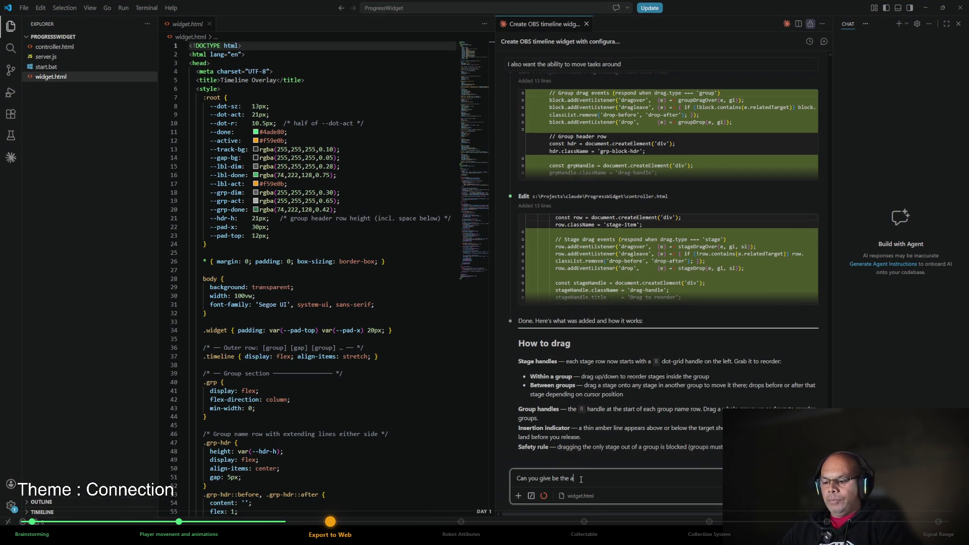
text( to )
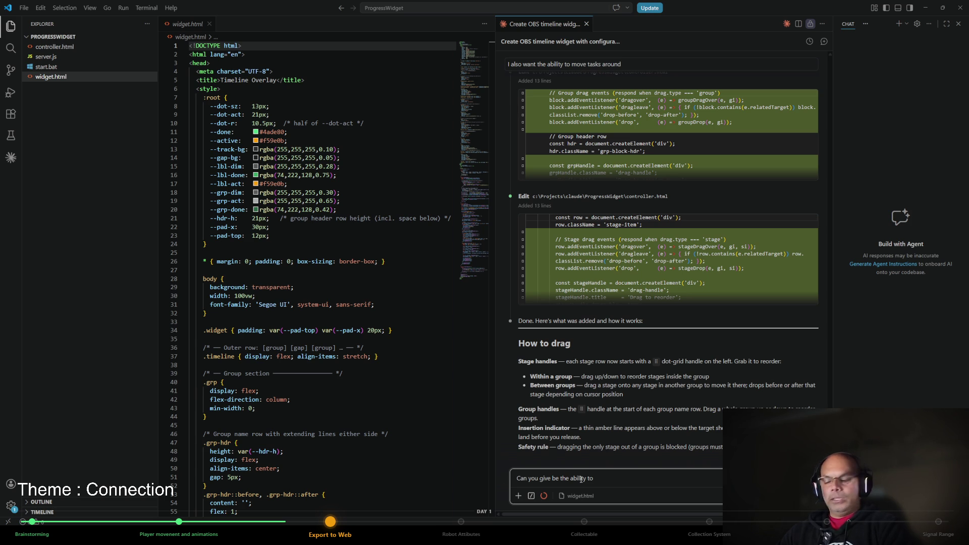
text(chang)
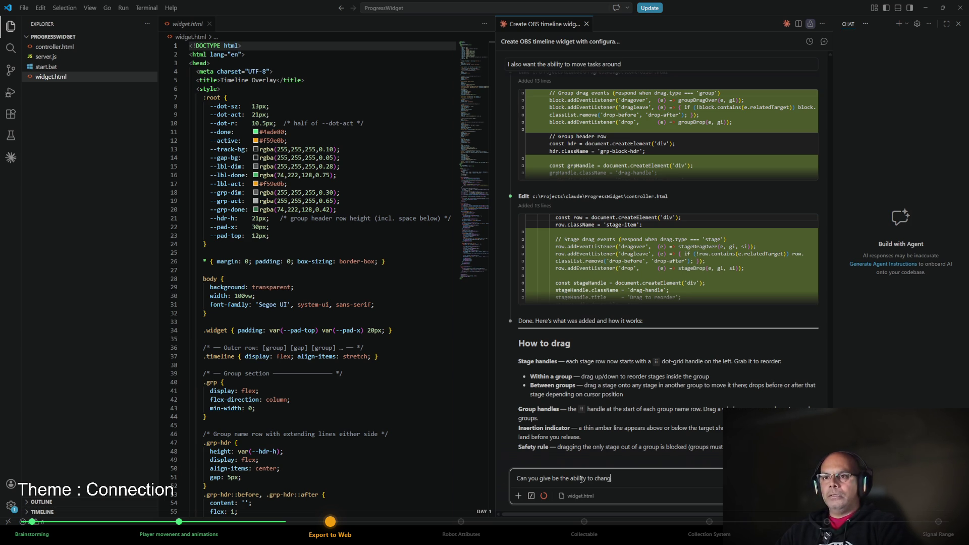
text(e the )
text(font)
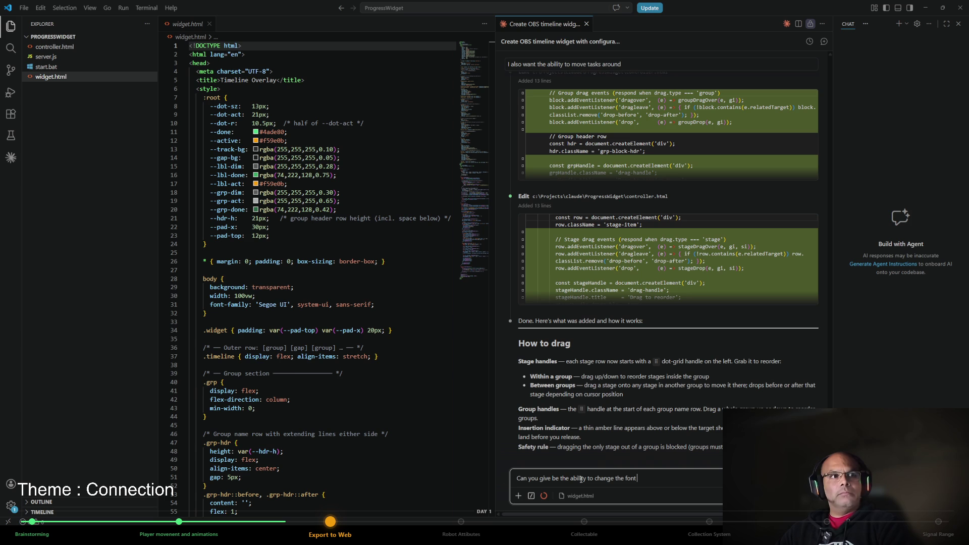
text( colour b)
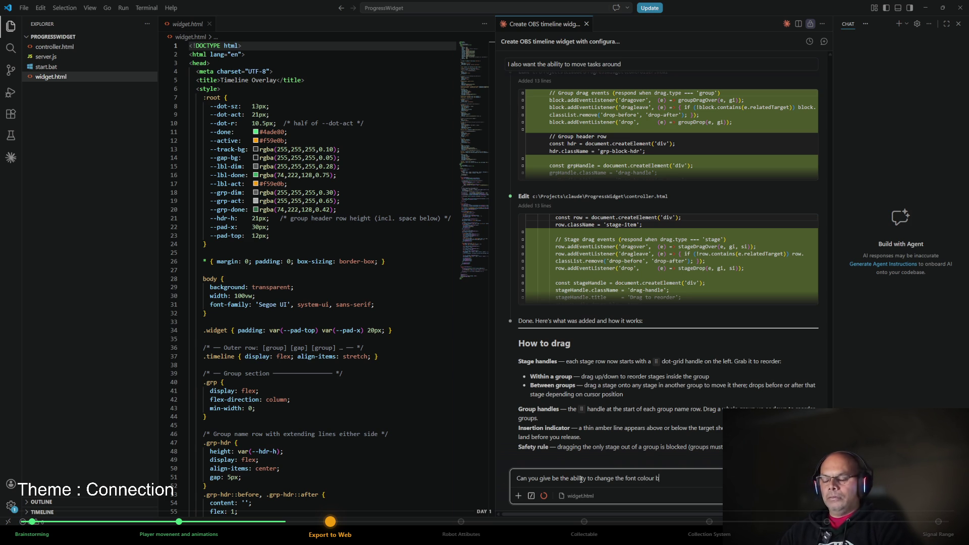
text(ecause the)
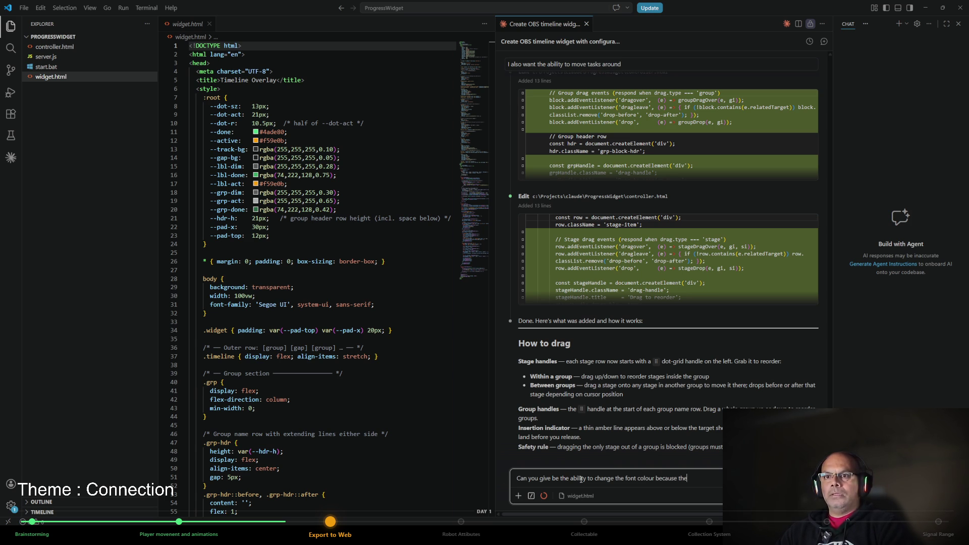
text( tasks )
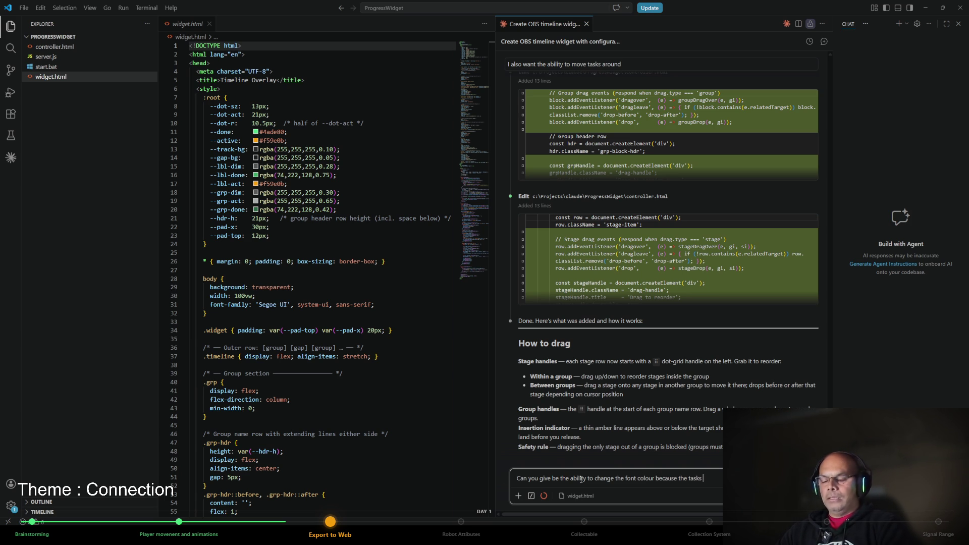
text(not yet)
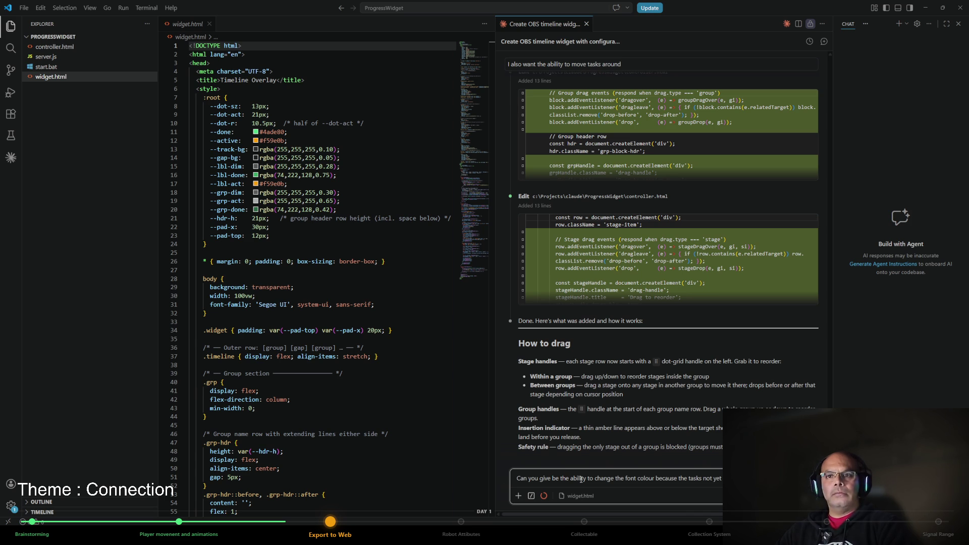
text((default)
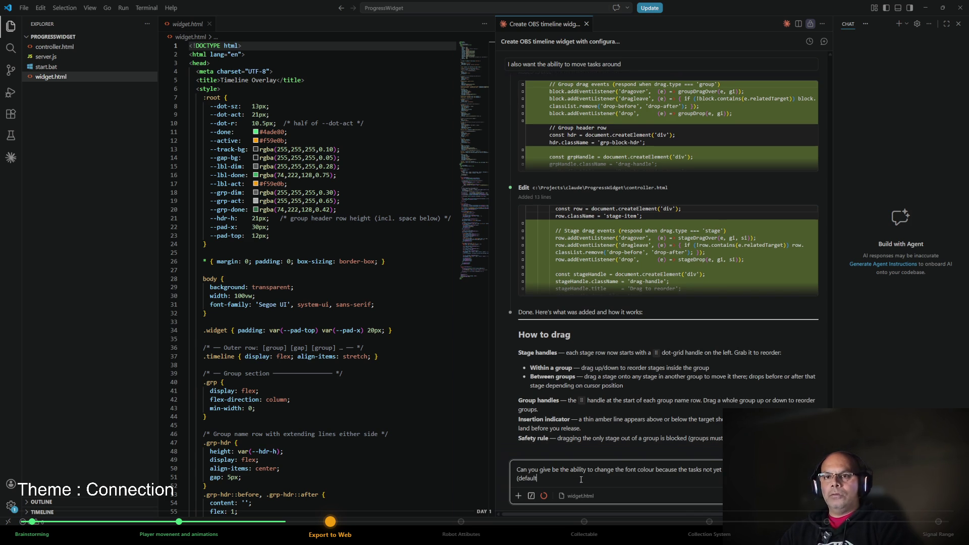
text( to white)
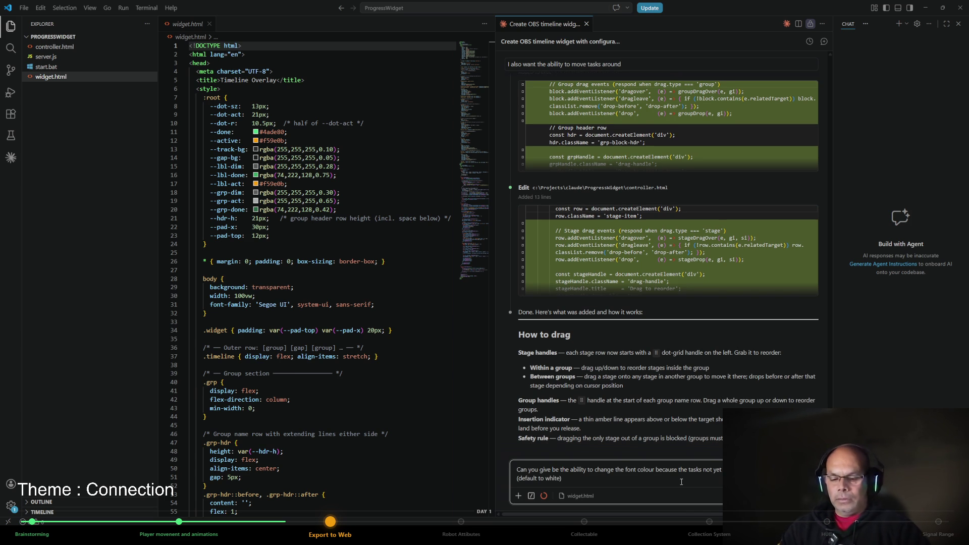
key(Return)
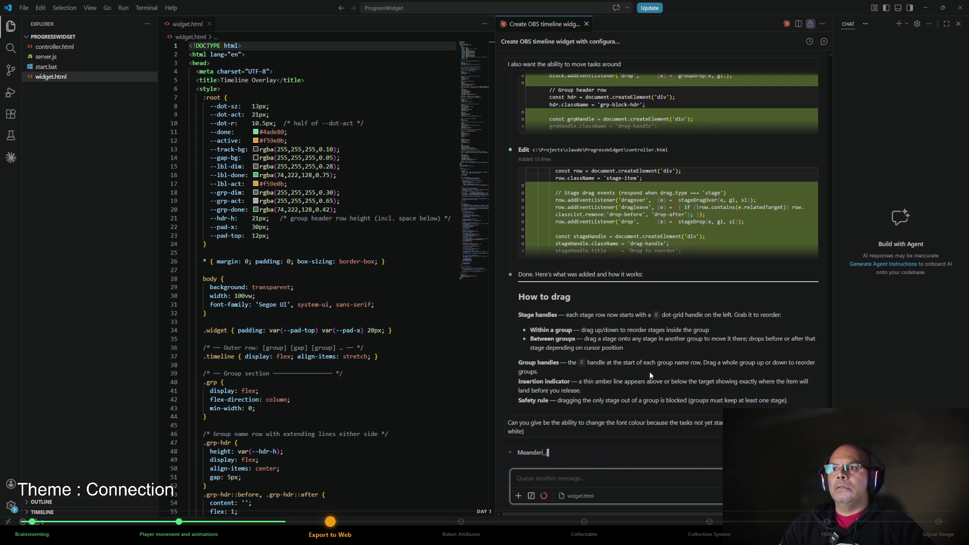
key(alt+Tab)
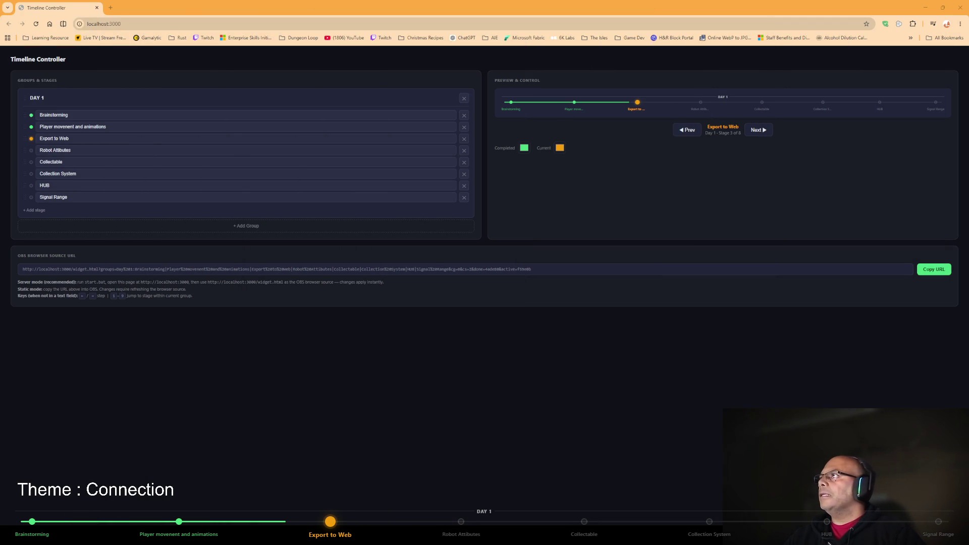
click(941, 8)
Reopen Manage Export Templates to confirm 4.6.stable templates are installed, then close it.
click(902, 25)
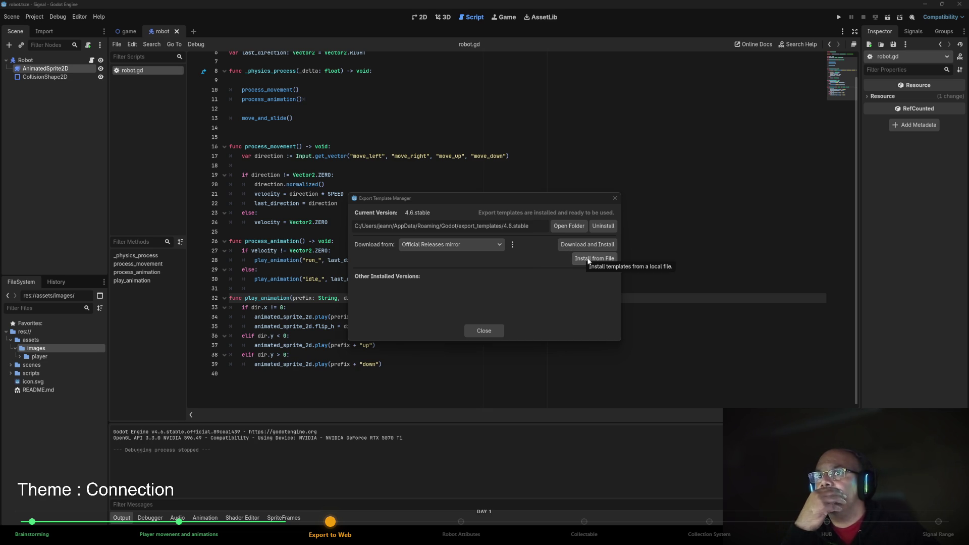
click(485, 331)
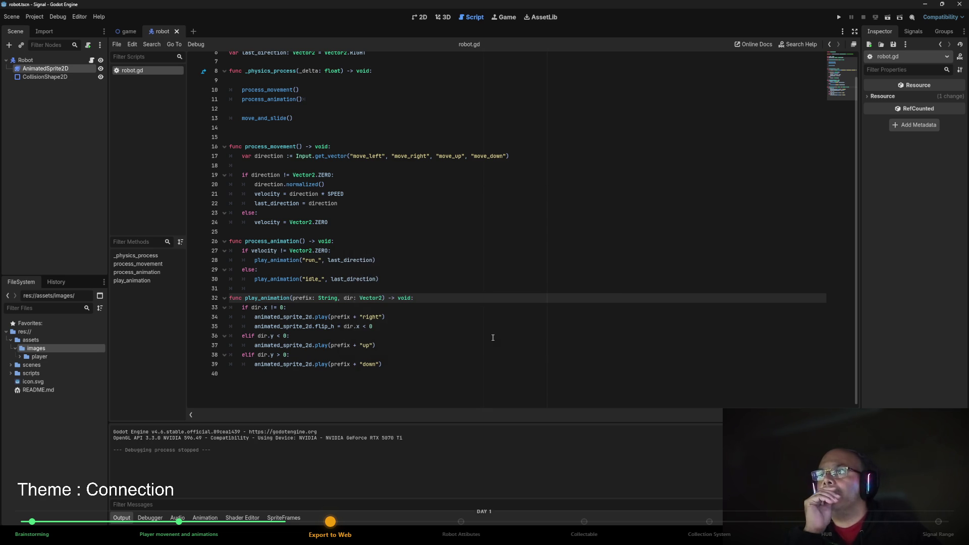
click(77, 17)
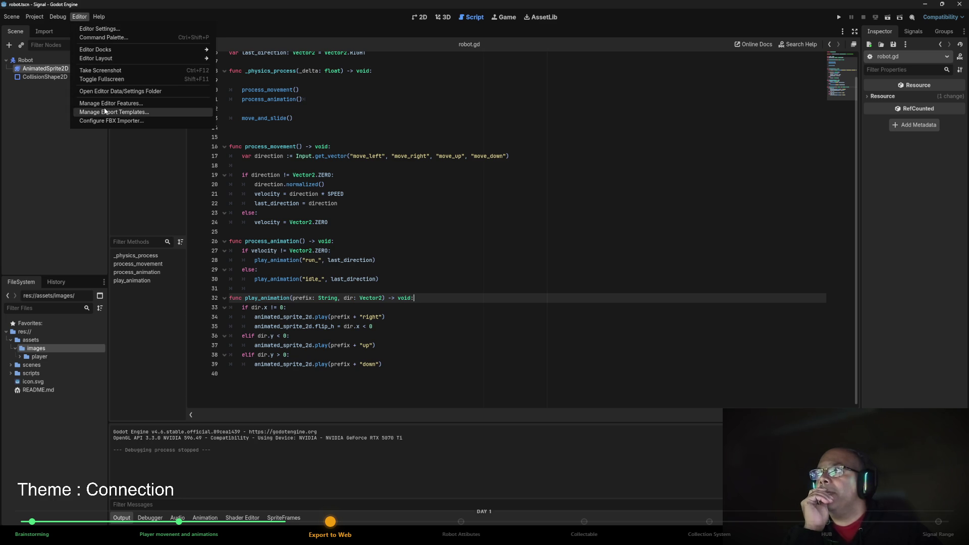
click(105, 111)
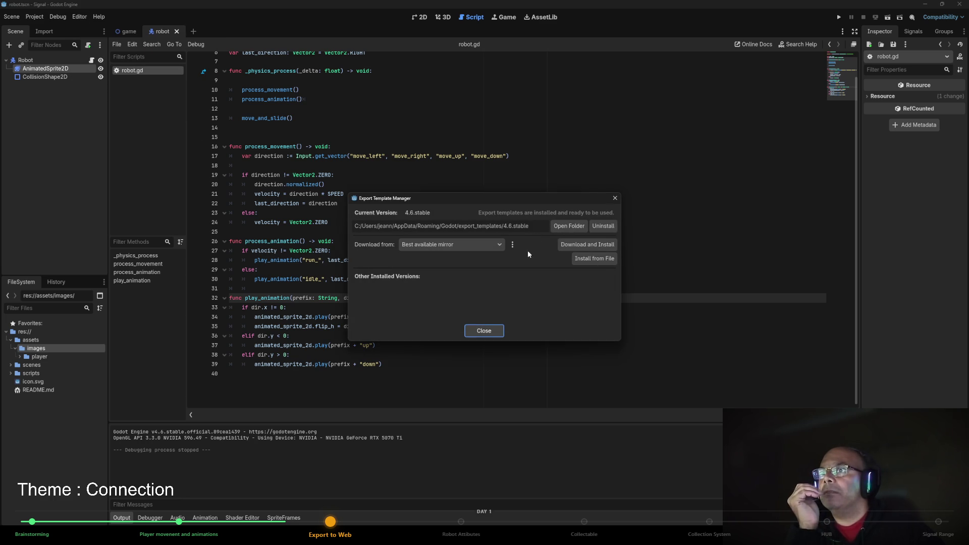
click(513, 245)
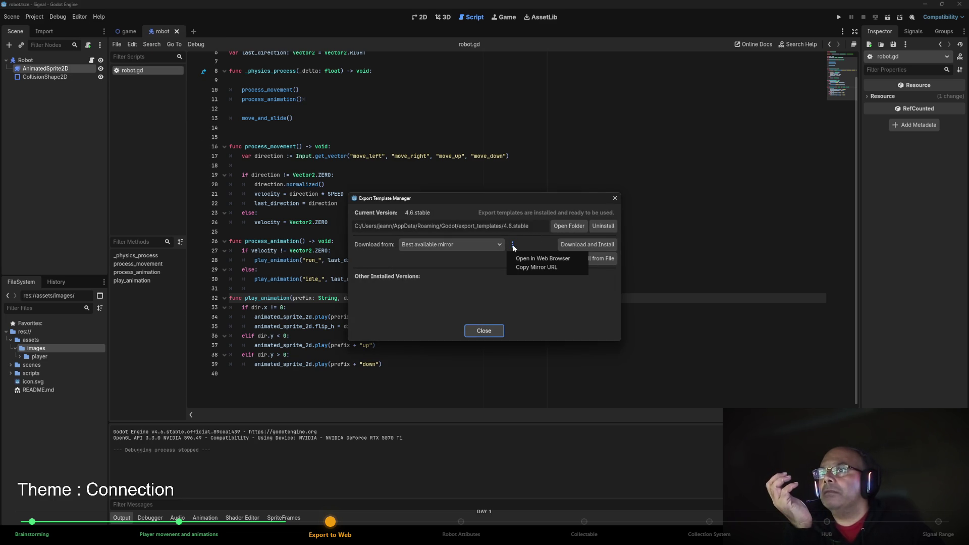
click(489, 336)
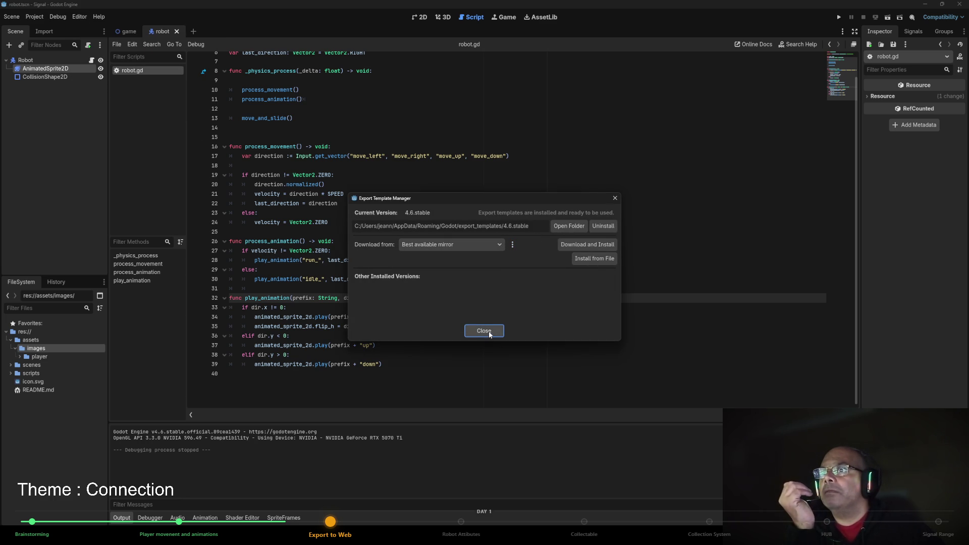
click(490, 335)
click(75, 18)
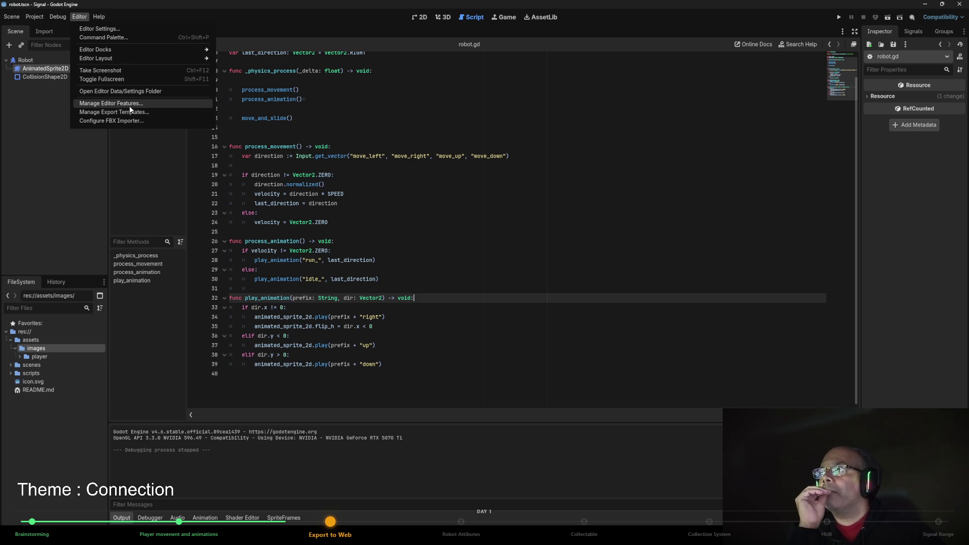
Add a Web export preset in Project > Export and start an Export PCK/ZIP.
mouse_move(26, 20)
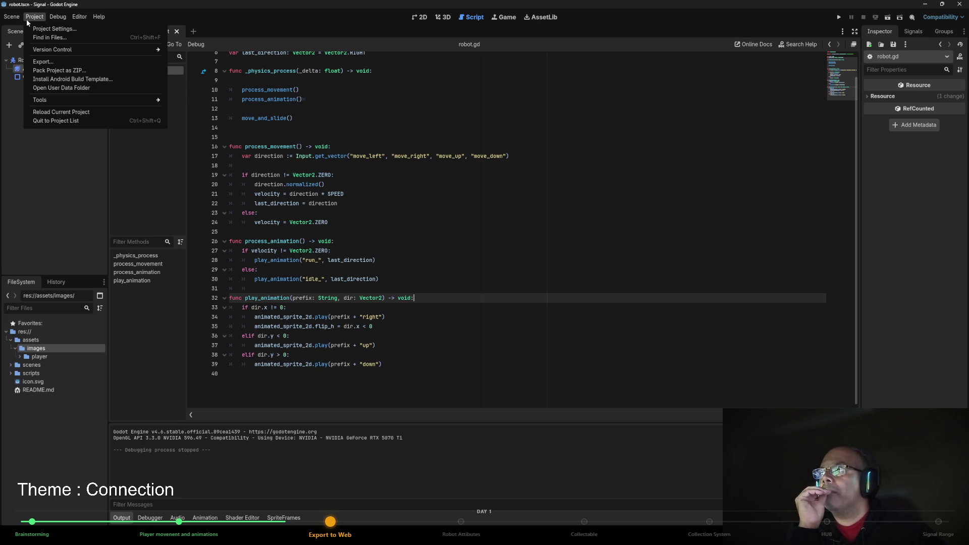
click(43, 61)
click(363, 187)
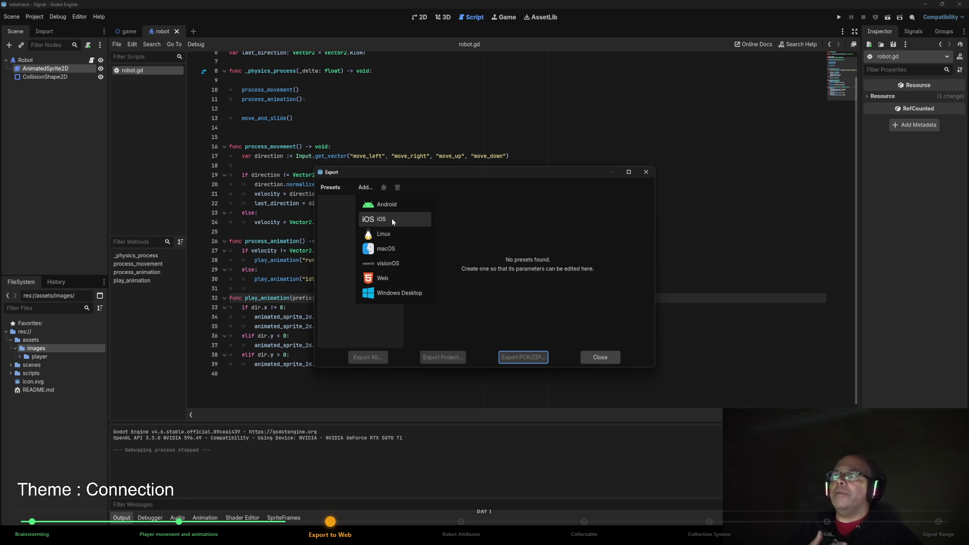
click(389, 278)
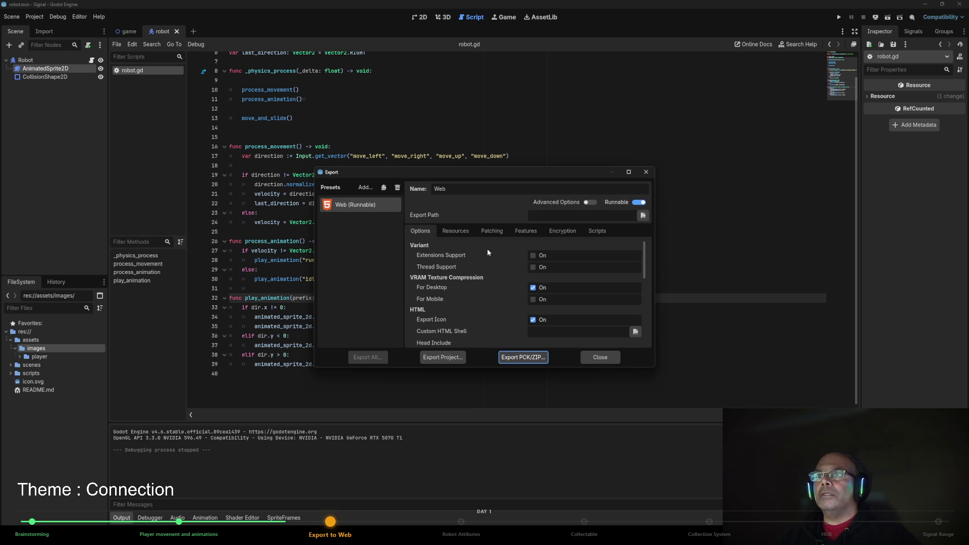
drag(462, 191, 407, 188)
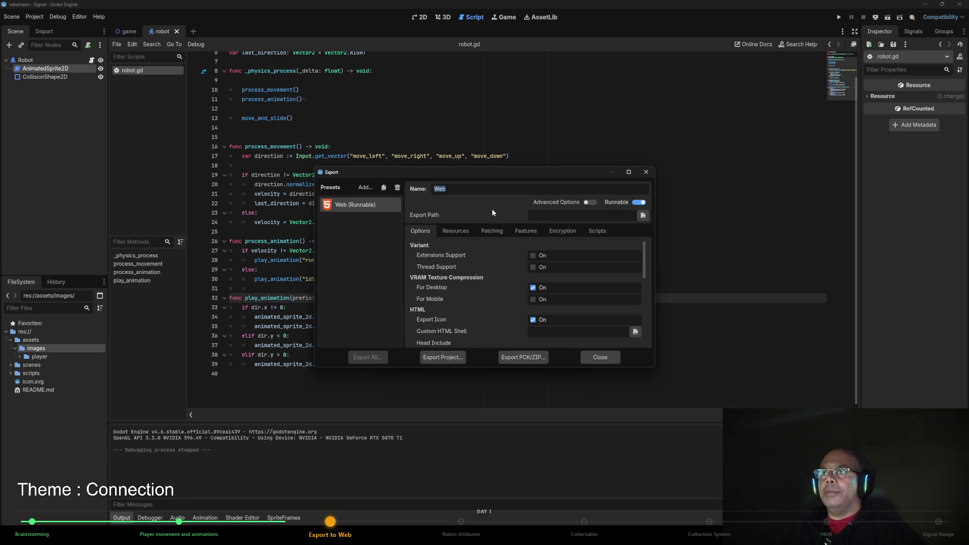
scroll(507, 256, down, 5)
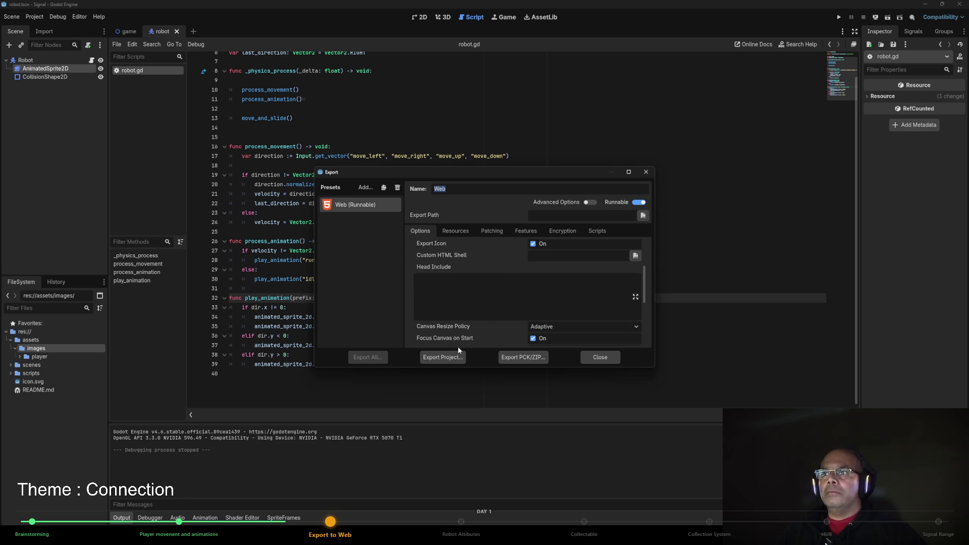
scroll(590, 293, up, 2)
scroll(590, 293, down, 3)
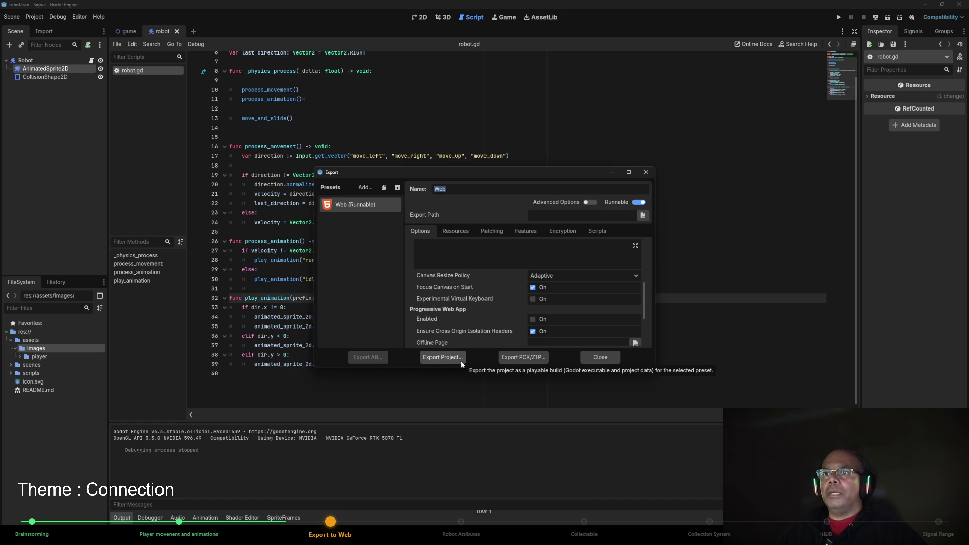
click(502, 359)
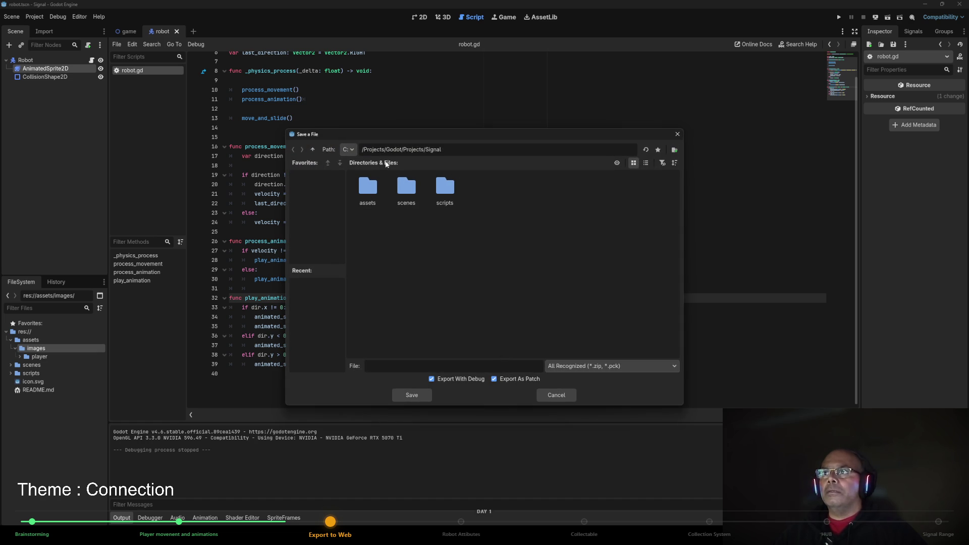
Create a builds/web folder and turn off Export With Debug and export as patch.
click(674, 149)
text(builds)
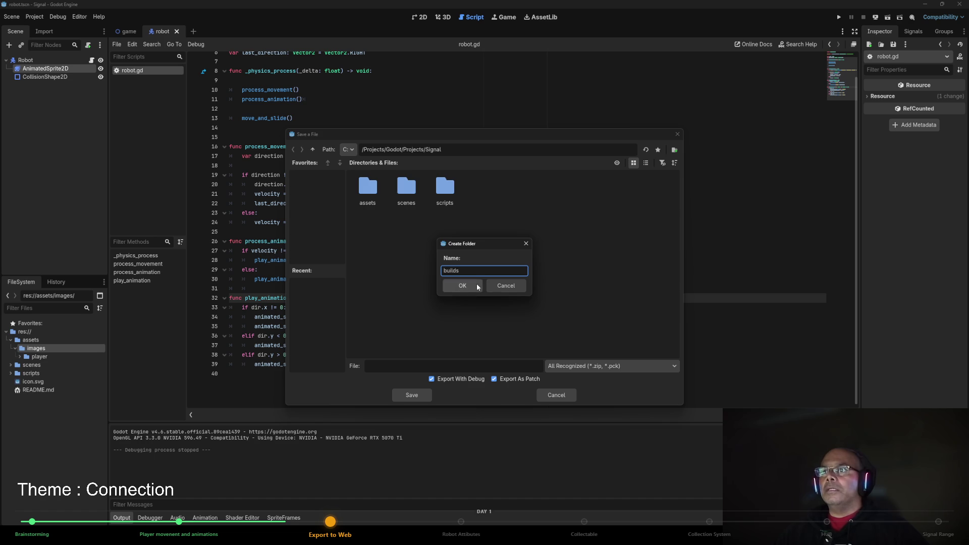
click(462, 286)
click(675, 149)
text(web)
click(462, 285)
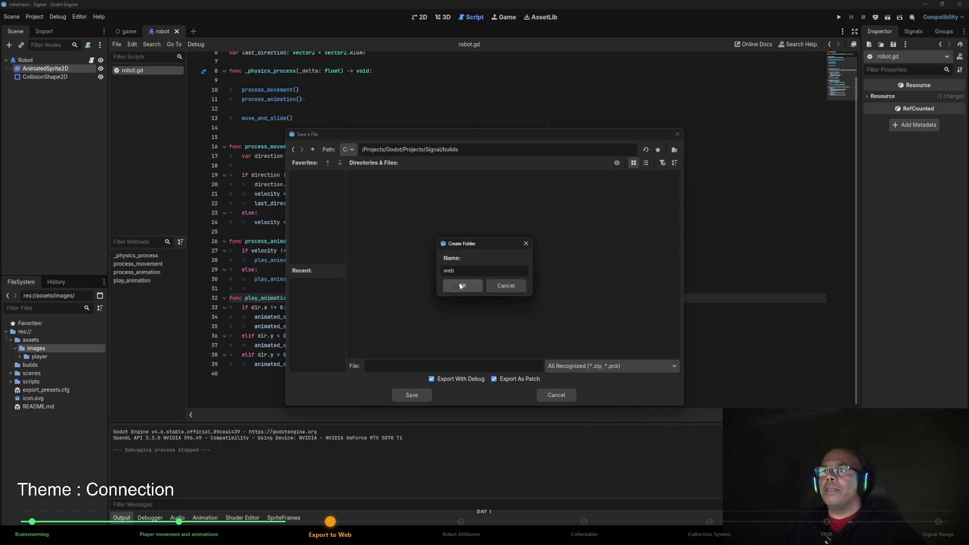
click(450, 379)
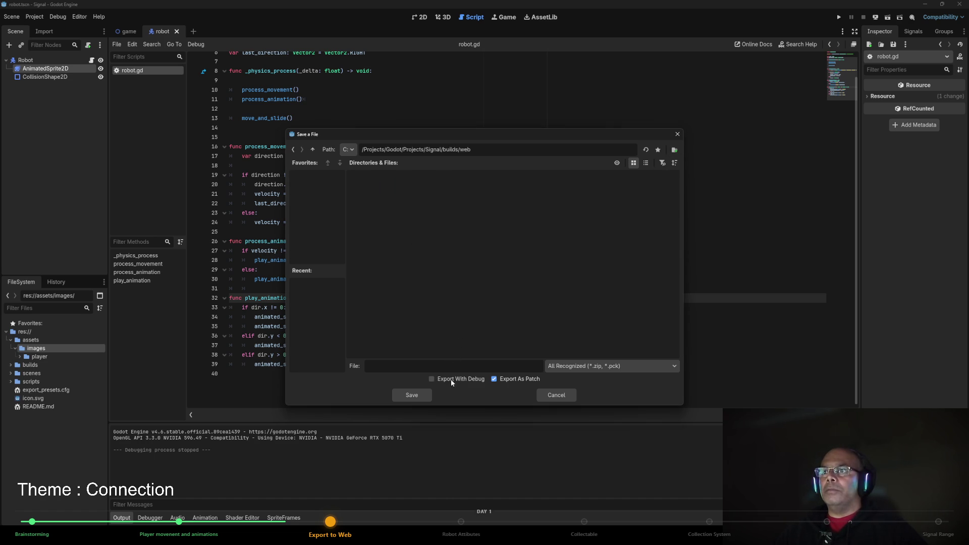
click(510, 381)
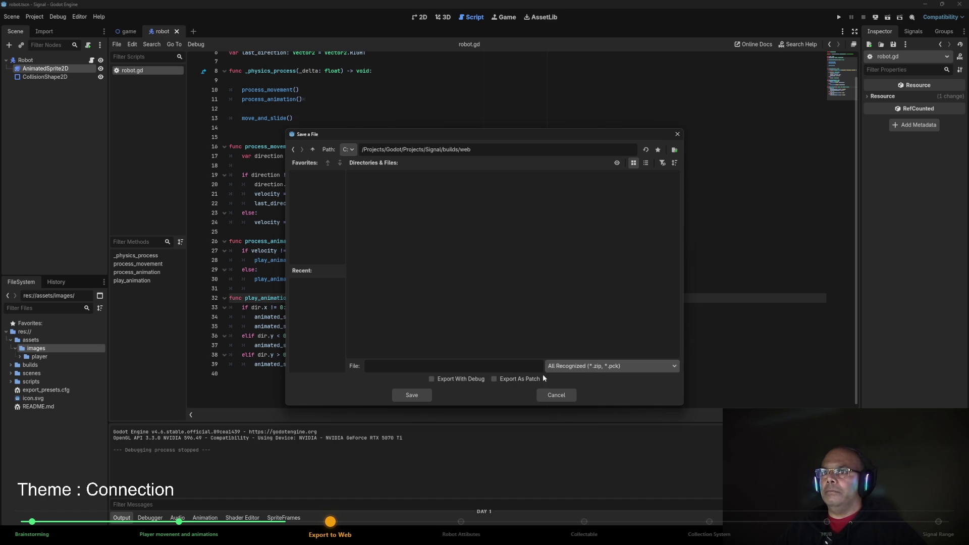
Try the file names index.html and web_build_01, both rejected for invalid extension.
click(385, 367)
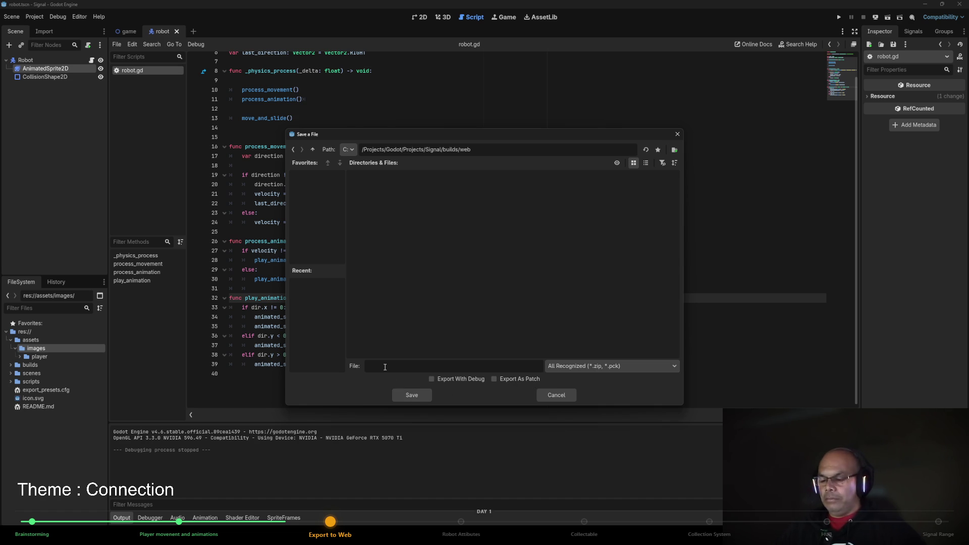
text(index)
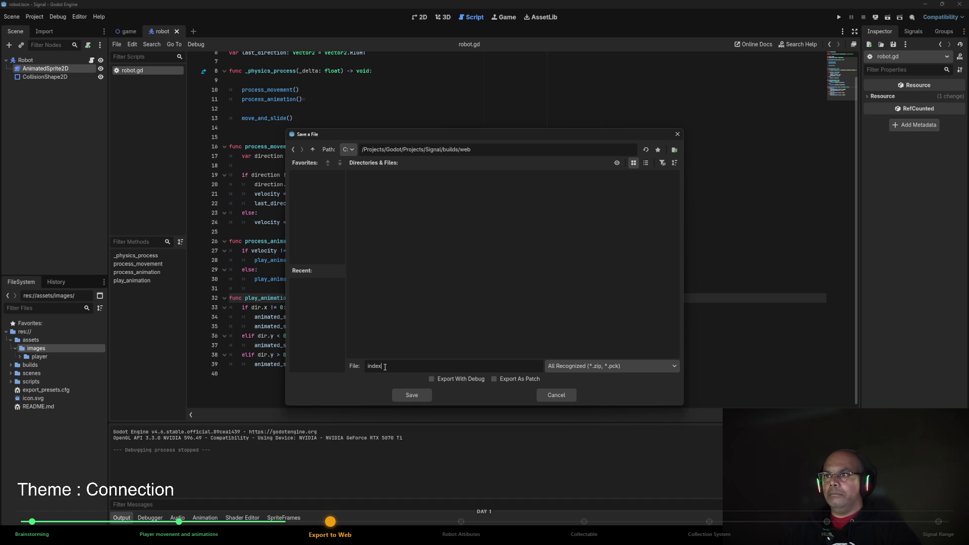
text(.html)
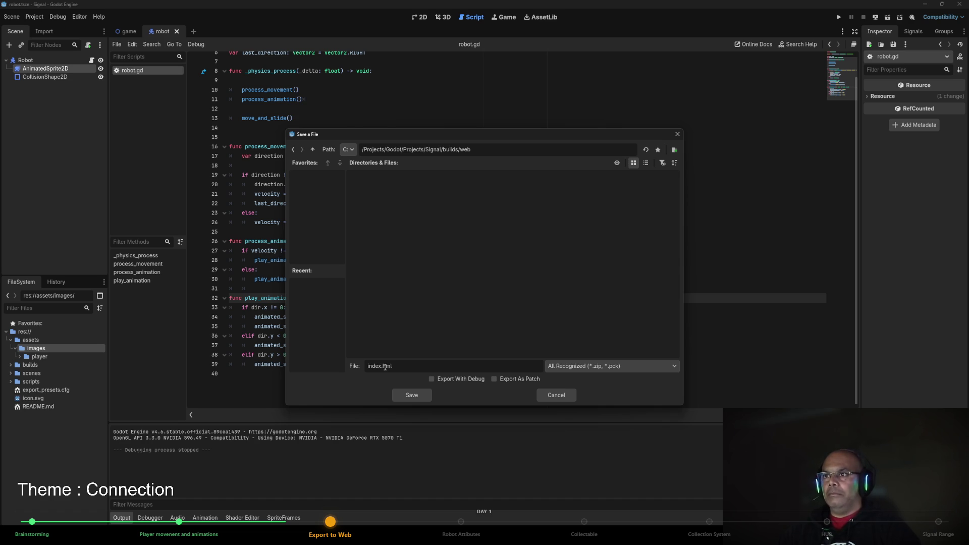
text(.htm)
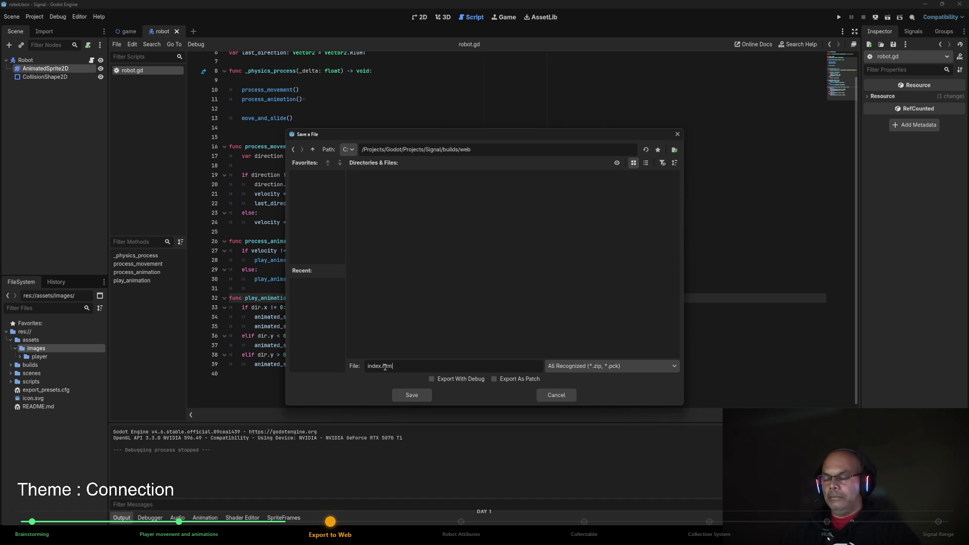
click(408, 396)
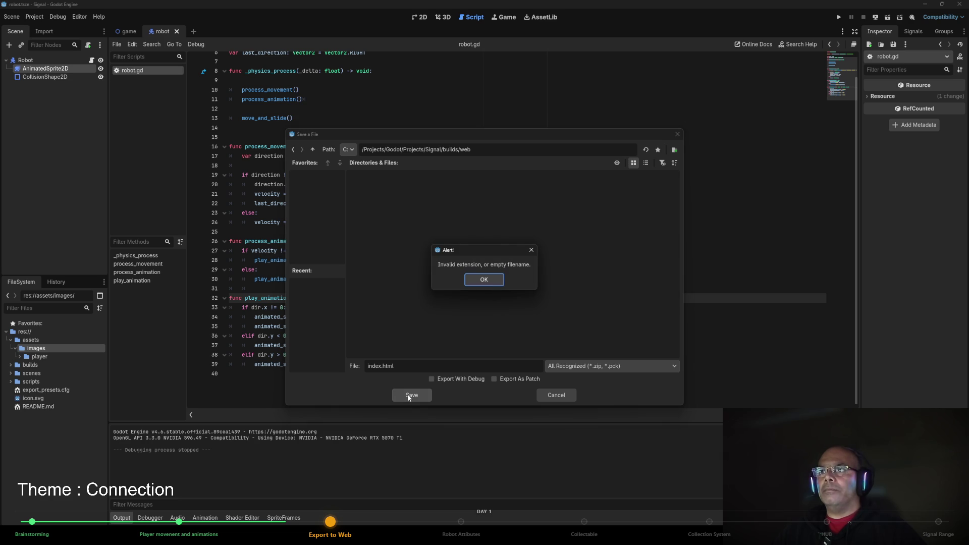
click(492, 281)
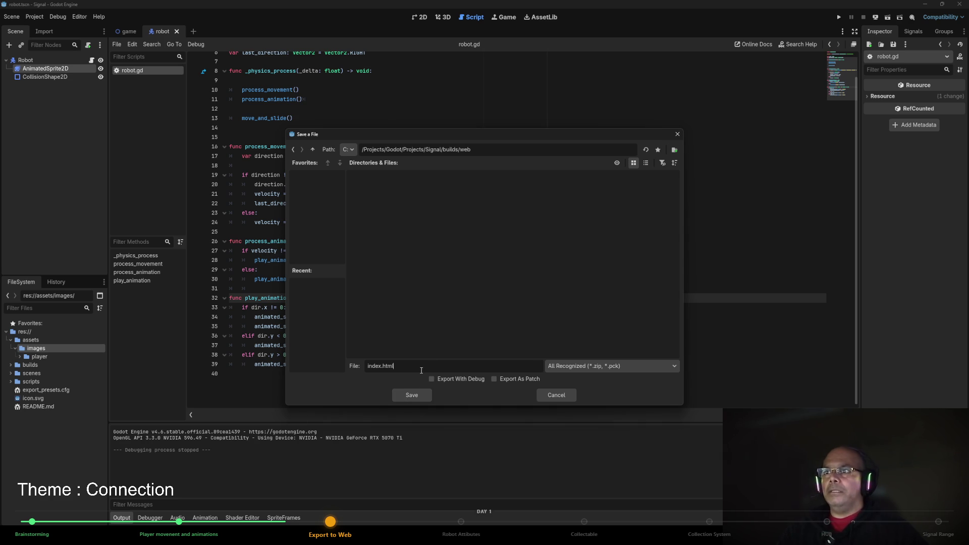
click(419, 370)
key(BackSpace)
key(BackSpace)
key(BackSpace)
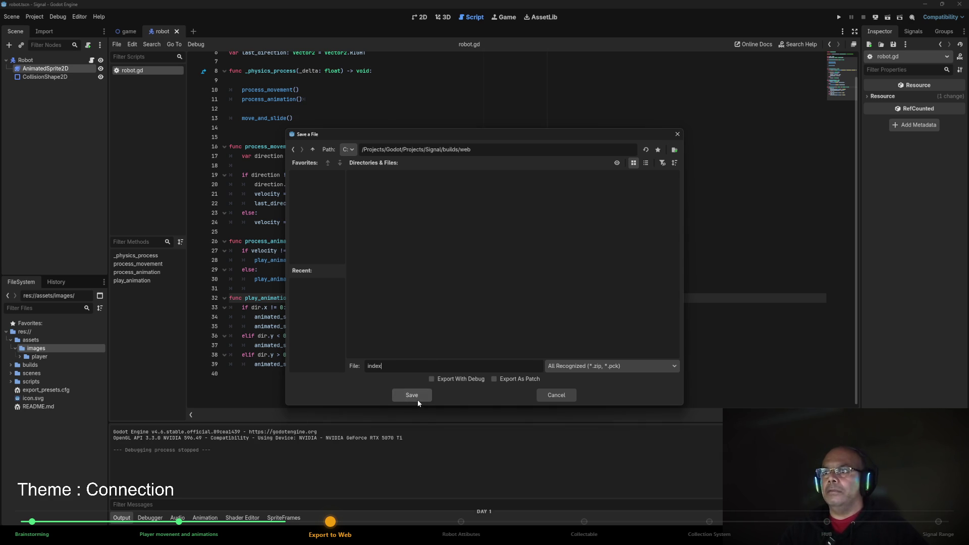
drag(403, 368, 345, 367)
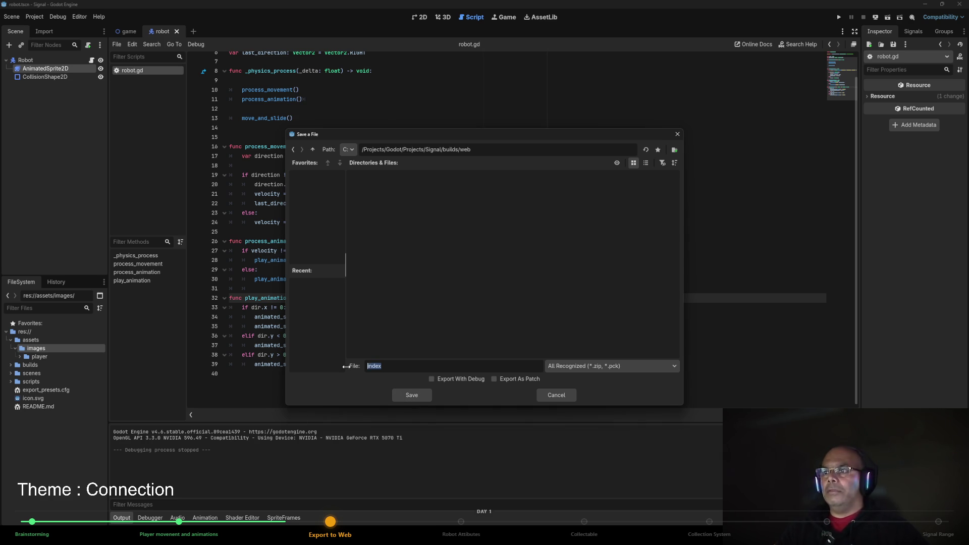
text(web)
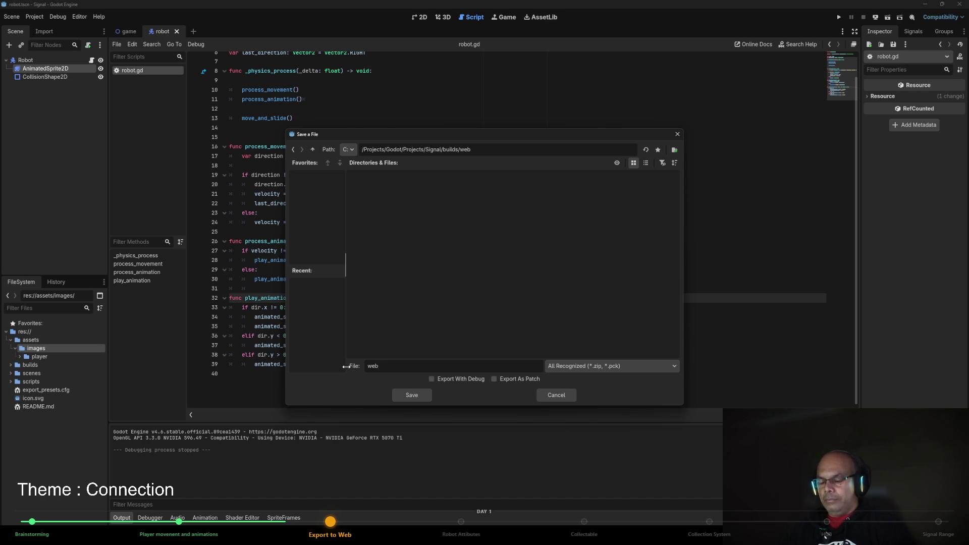
text(_build)
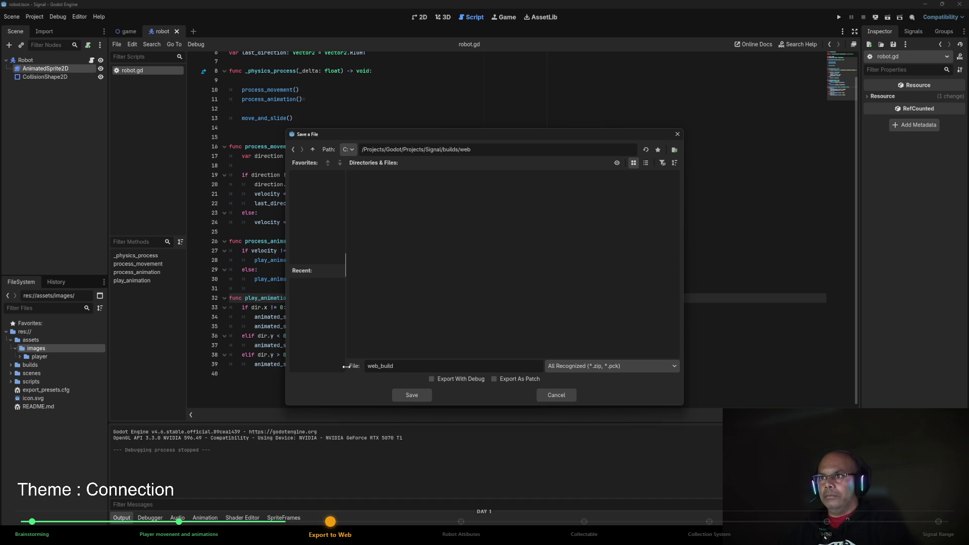
text(_01)
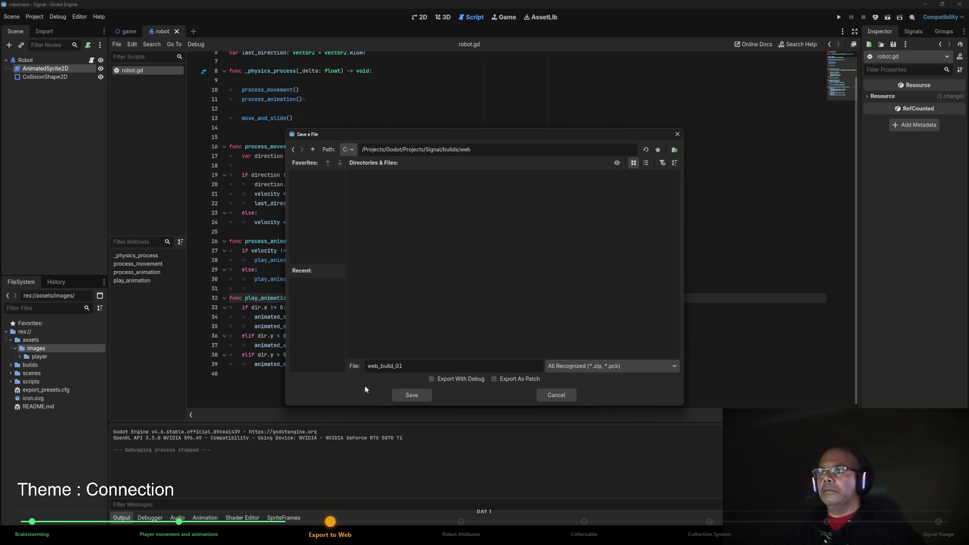
click(412, 397)
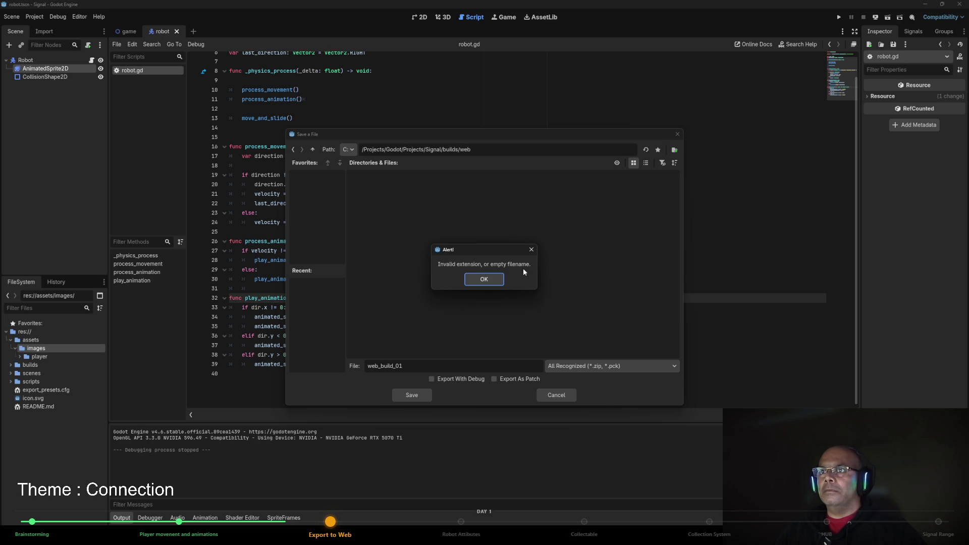
click(495, 281)
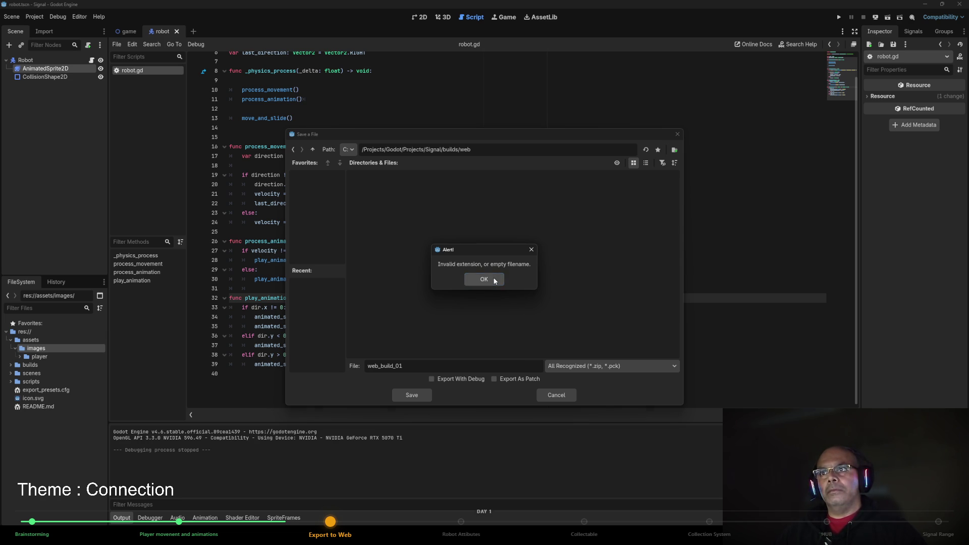
Save the web export as index.zip after the plain name 'index' is rejected.
drag(425, 365, 299, 364)
text(index)
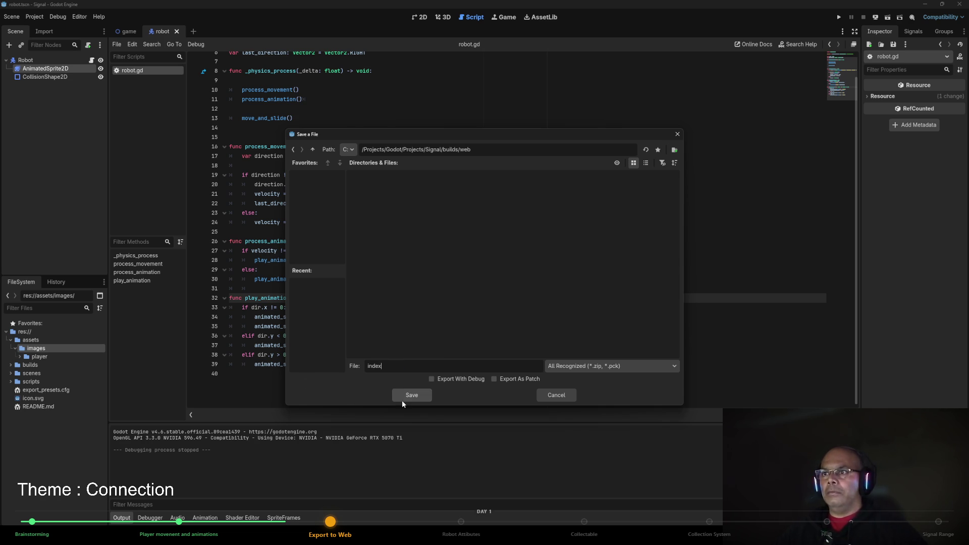
click(403, 400)
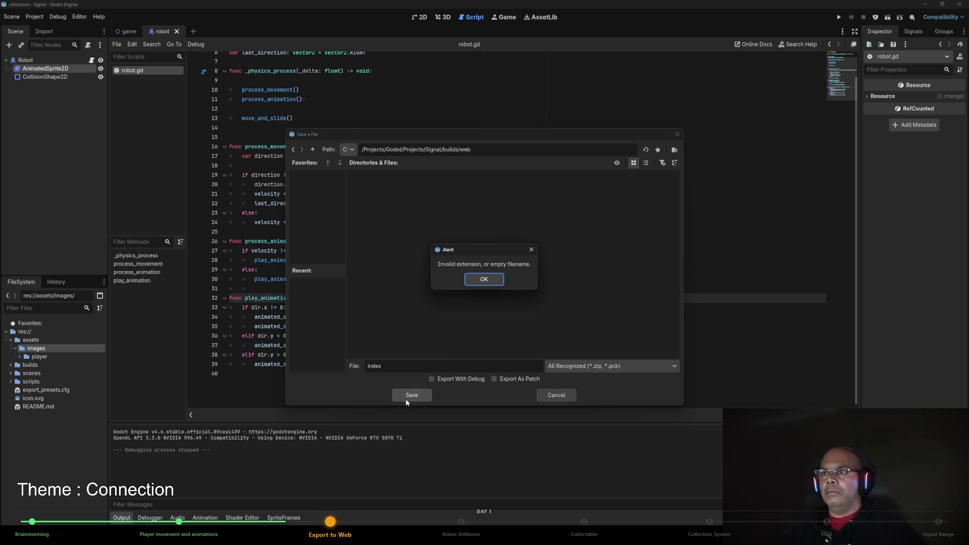
click(478, 281)
text(.zip)
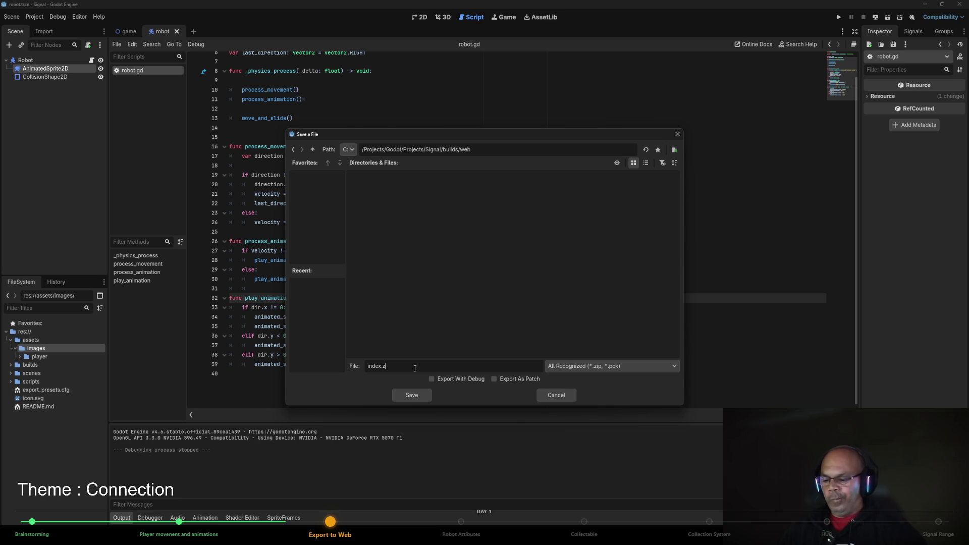
click(420, 395)
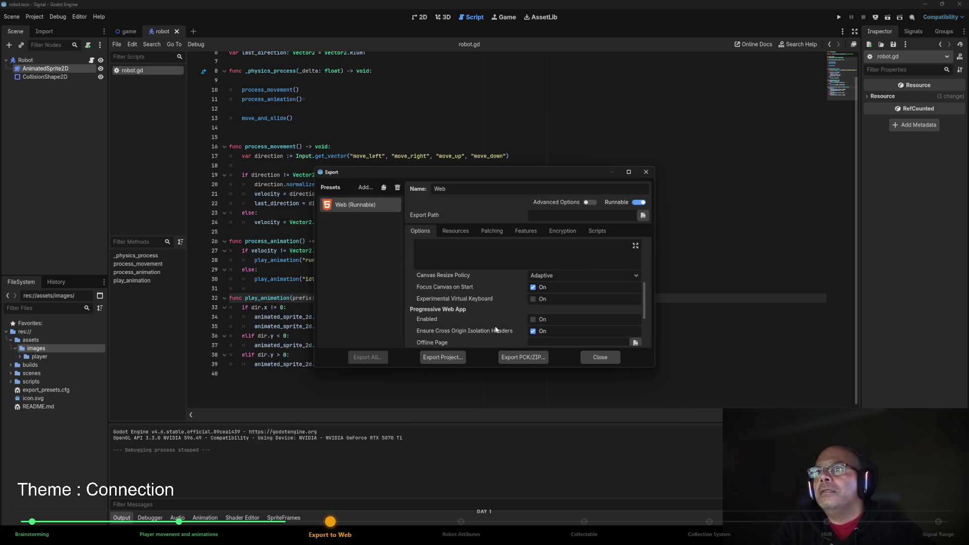
Export a second index.zip copy of the Web build into the Signal project folder.
click(531, 360)
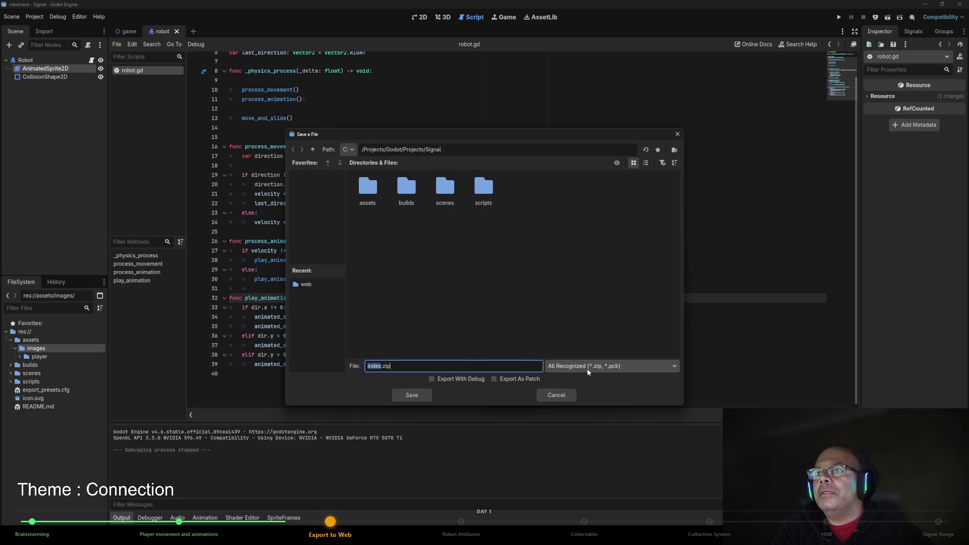
click(566, 369)
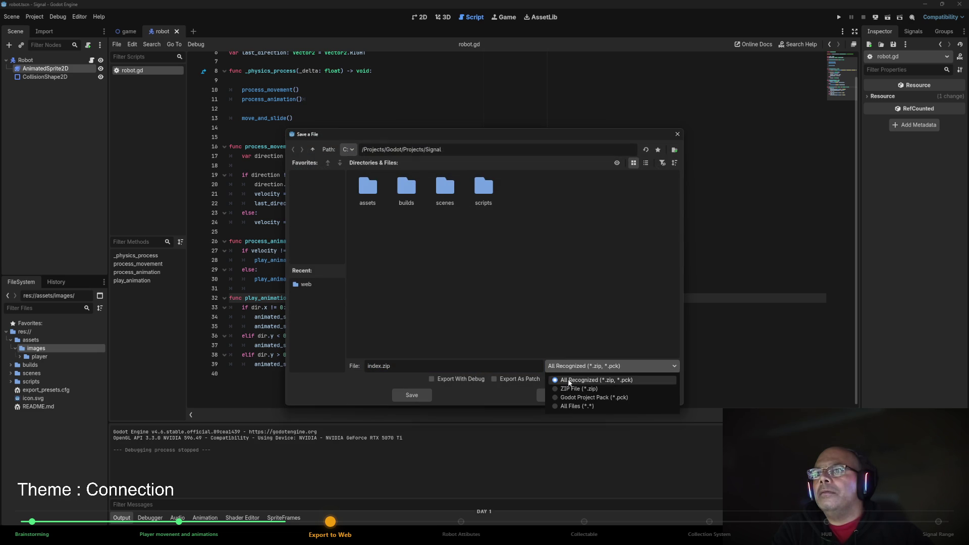
click(572, 370)
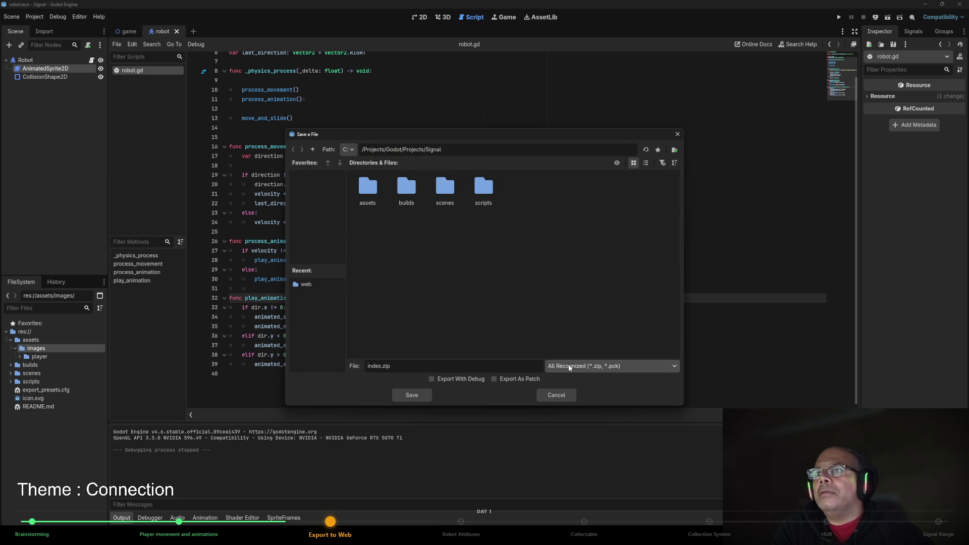
click(415, 396)
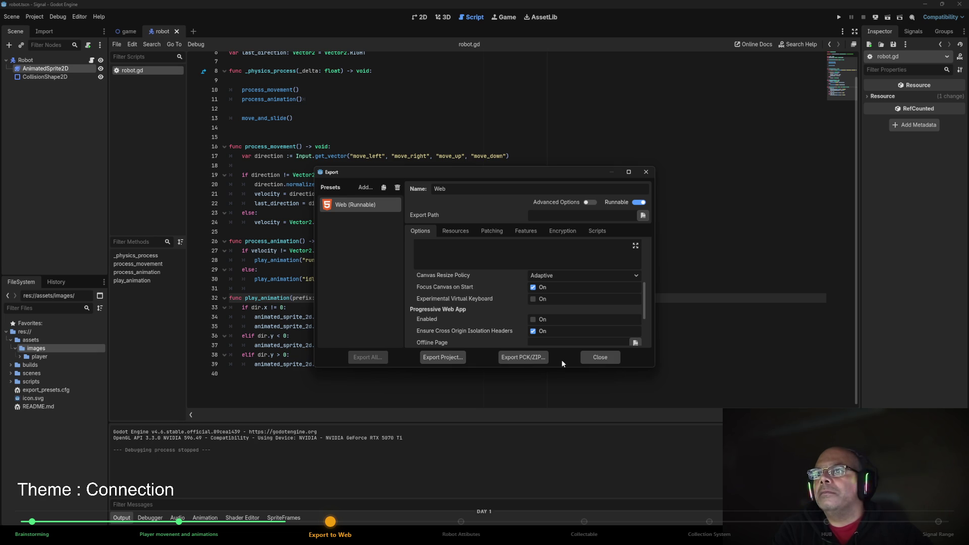
scroll(601, 294, down, 5)
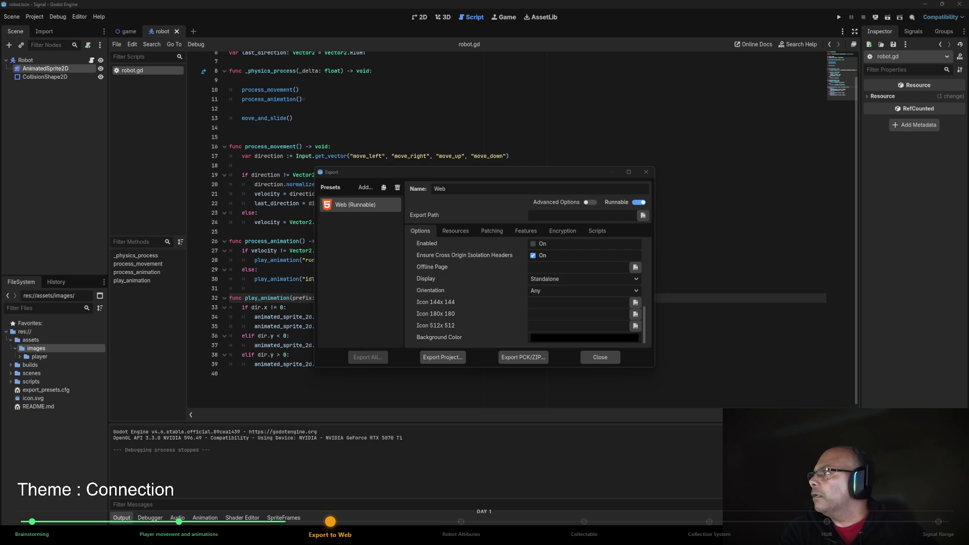
drag(328, 173, 465, 156)
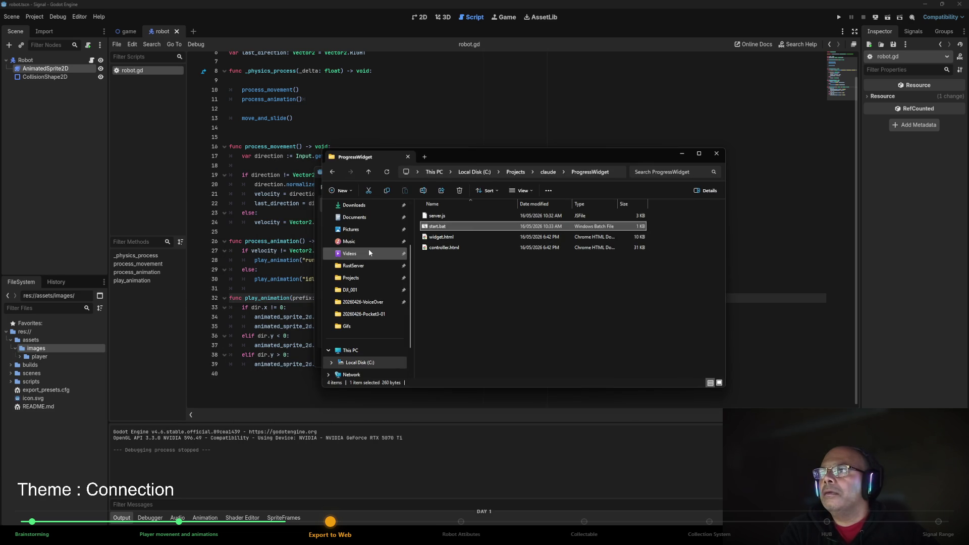
Browse to Godot\Projects\Signal\builds\web, confirm the 18 KB index.zip is there, then switch away.
click(368, 278)
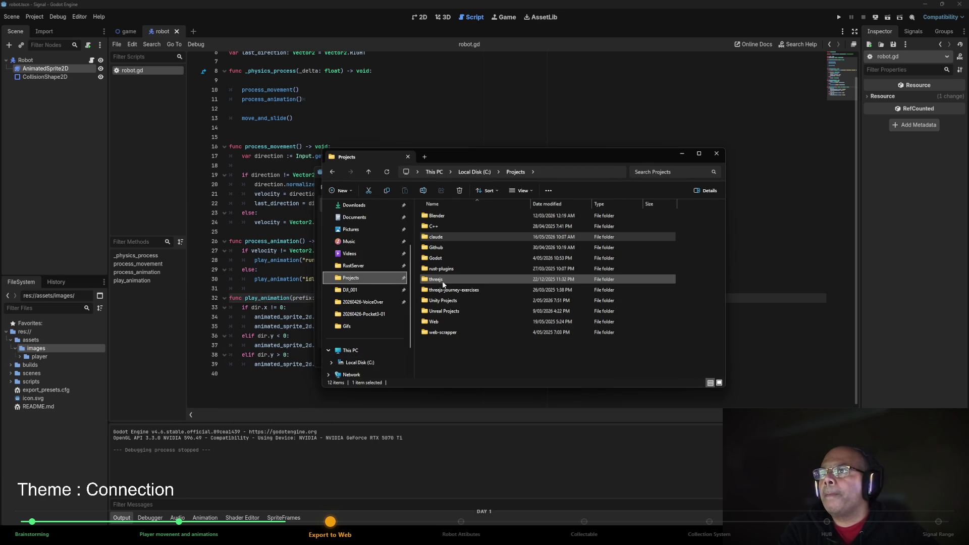
double_click(443, 260)
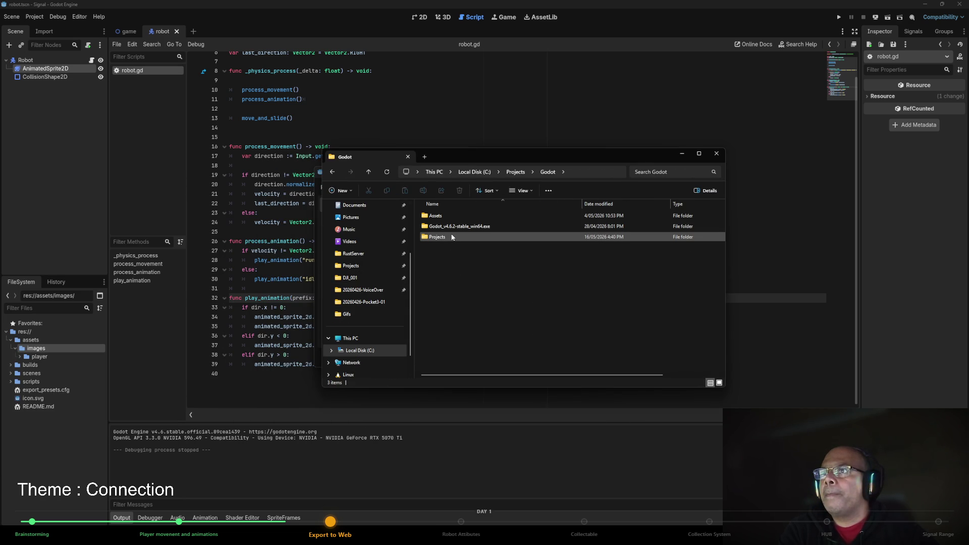
double_click(452, 237)
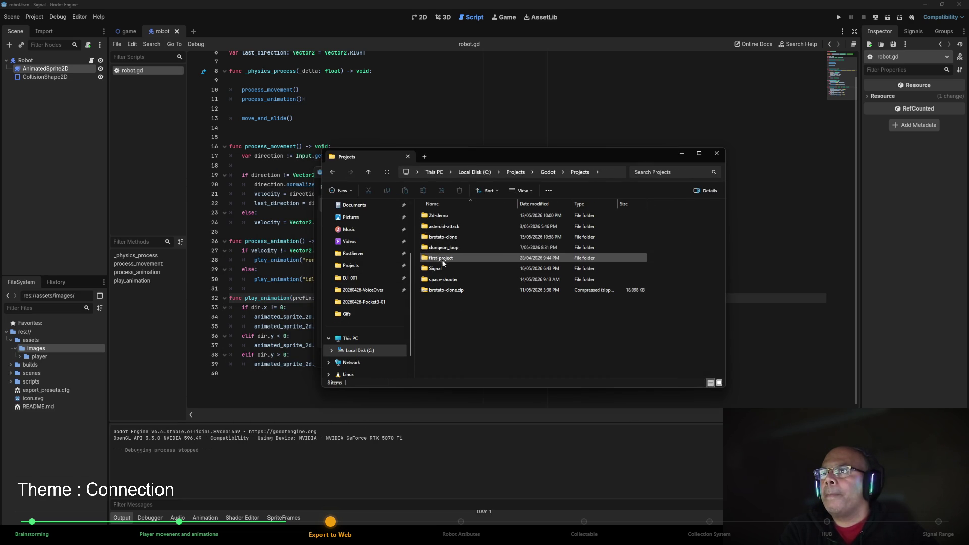
double_click(441, 268)
double_click(444, 243)
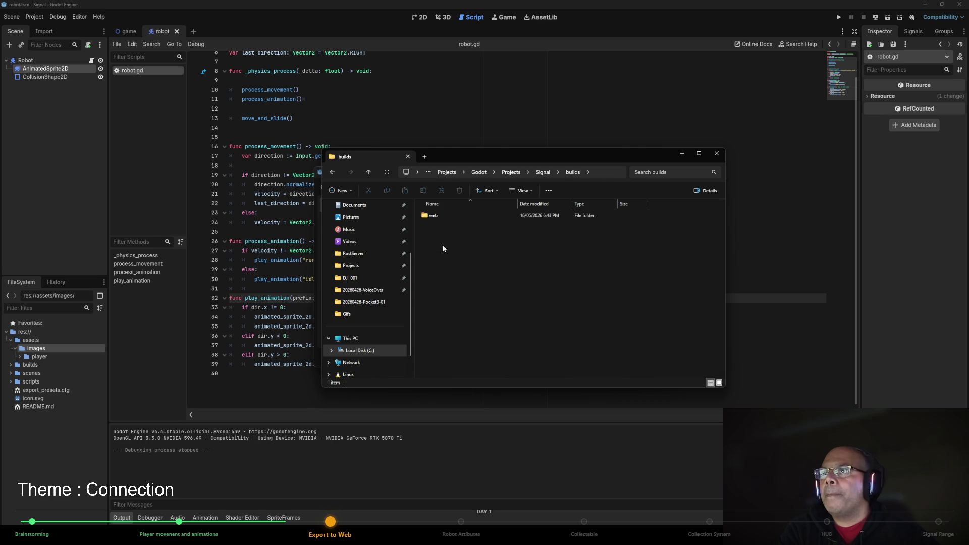
double_click(444, 217)
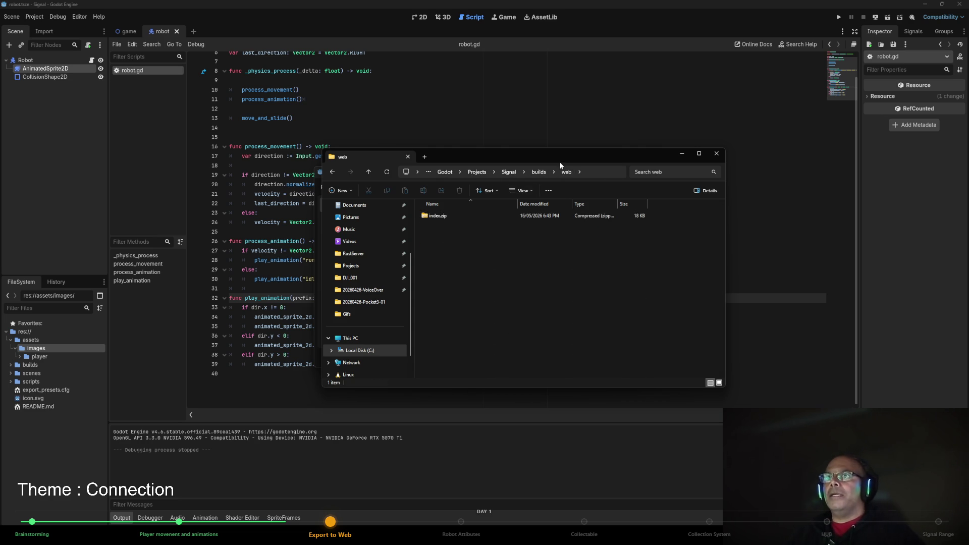
key(alt+Tab)
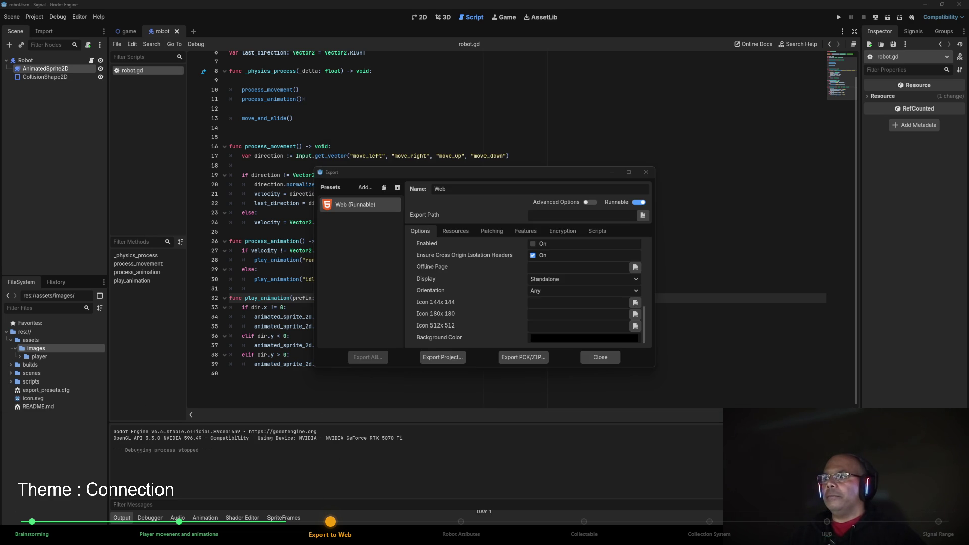
mouse_move(289, 535)
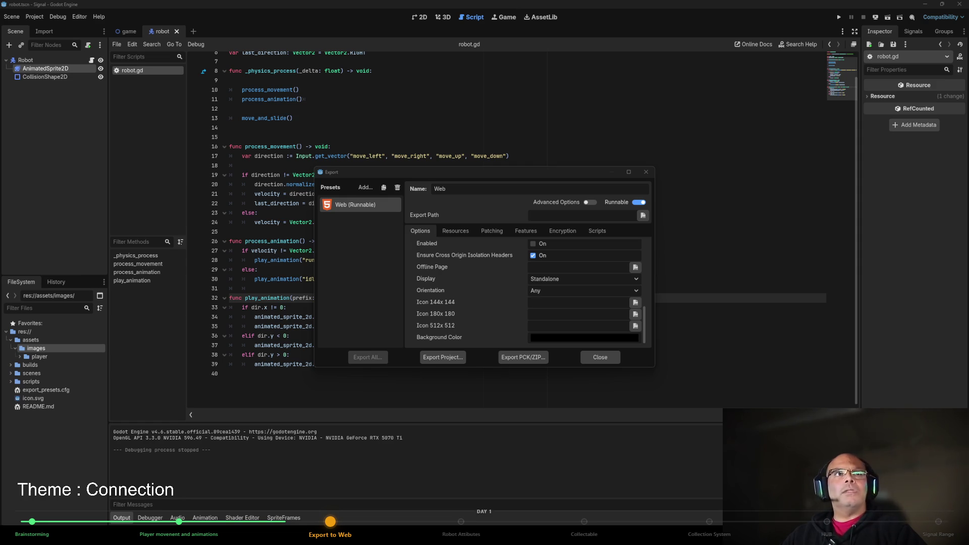
Upload index.zip from Signal\builds\web as the game file on the itch.io project page.
click(288, 537)
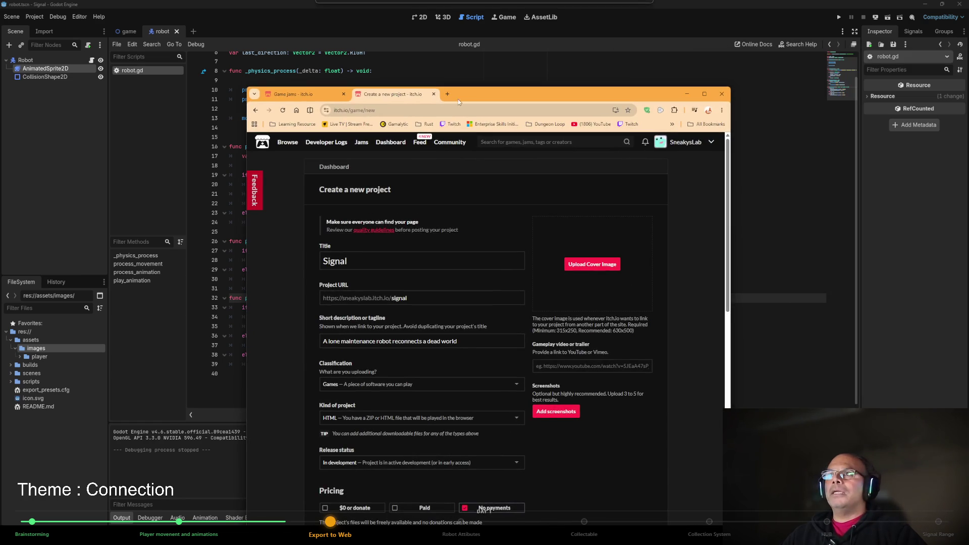
scroll(418, 211, down, 3)
click(334, 325)
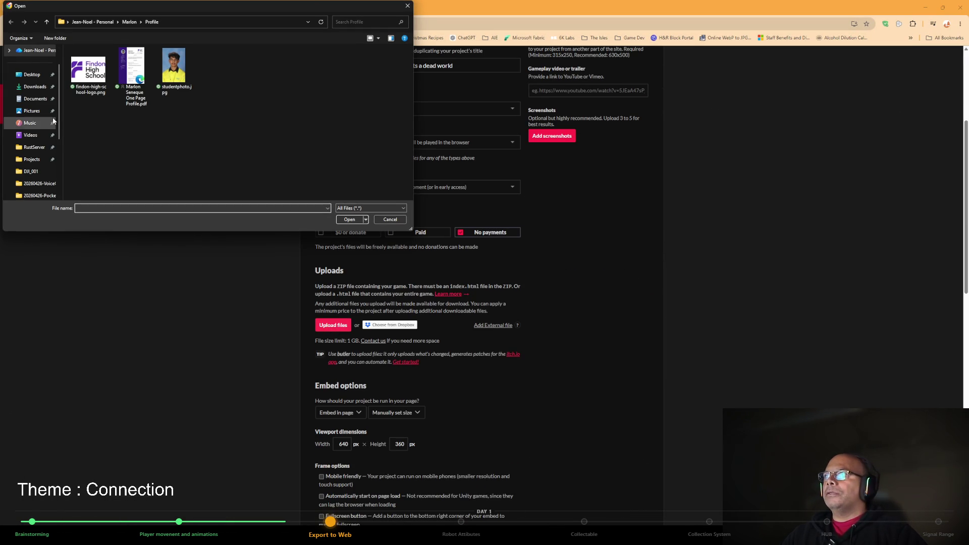
click(31, 160)
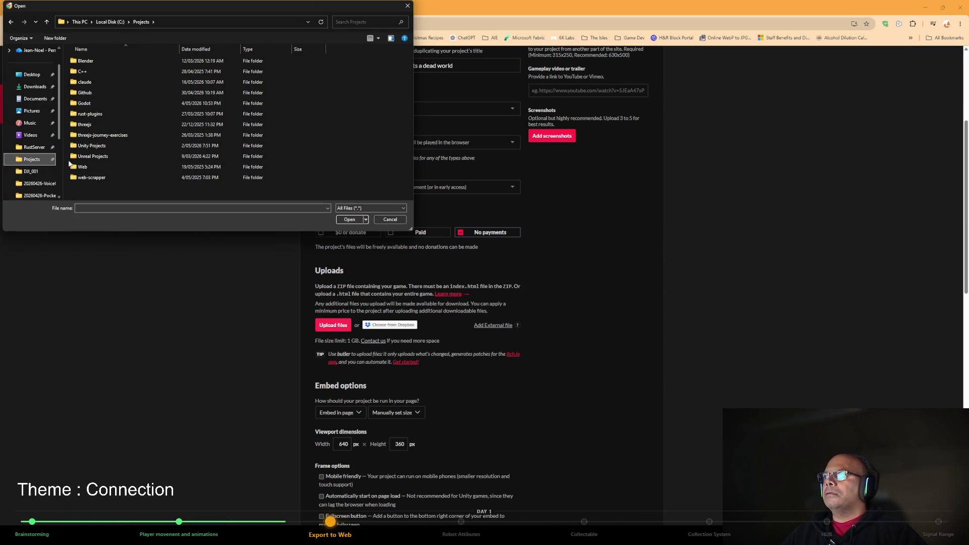
double_click(83, 104)
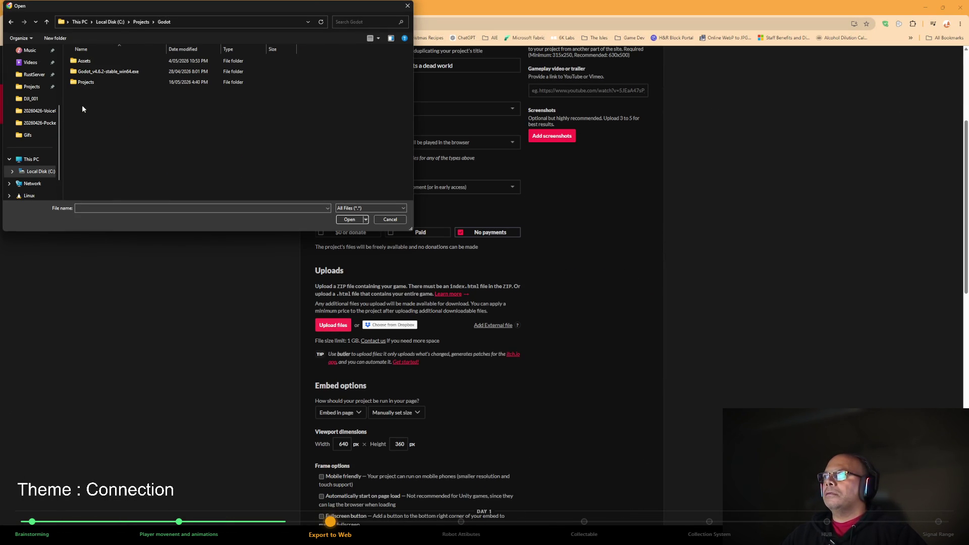
double_click(89, 82)
double_click(84, 114)
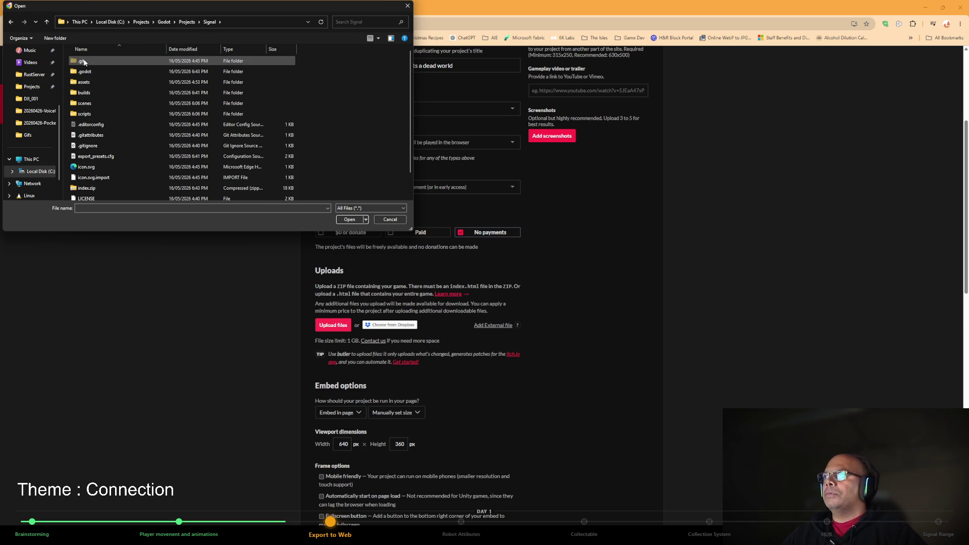
double_click(84, 92)
double_click(82, 61)
double_click(84, 61)
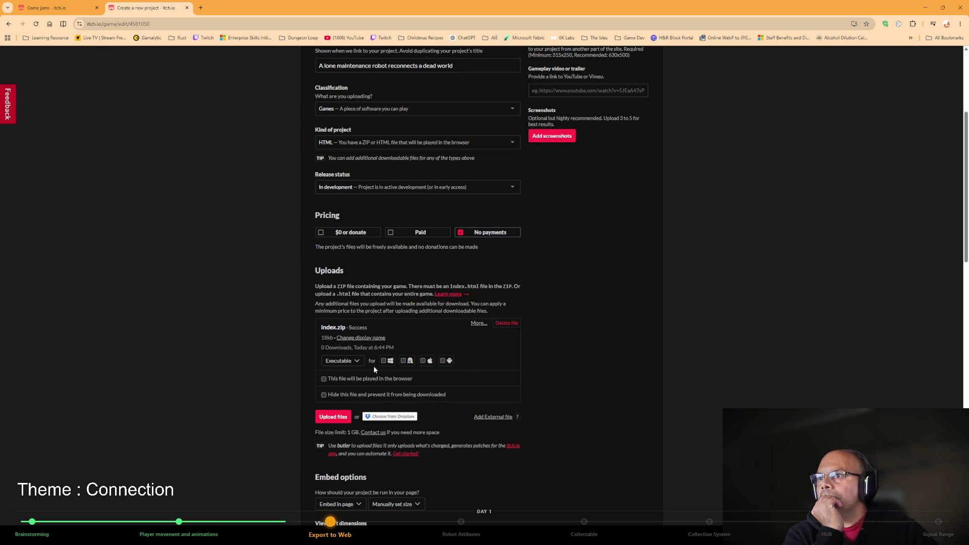
Leave index.zip's type as Executable and keep HTML as the kind of project.
click(358, 361)
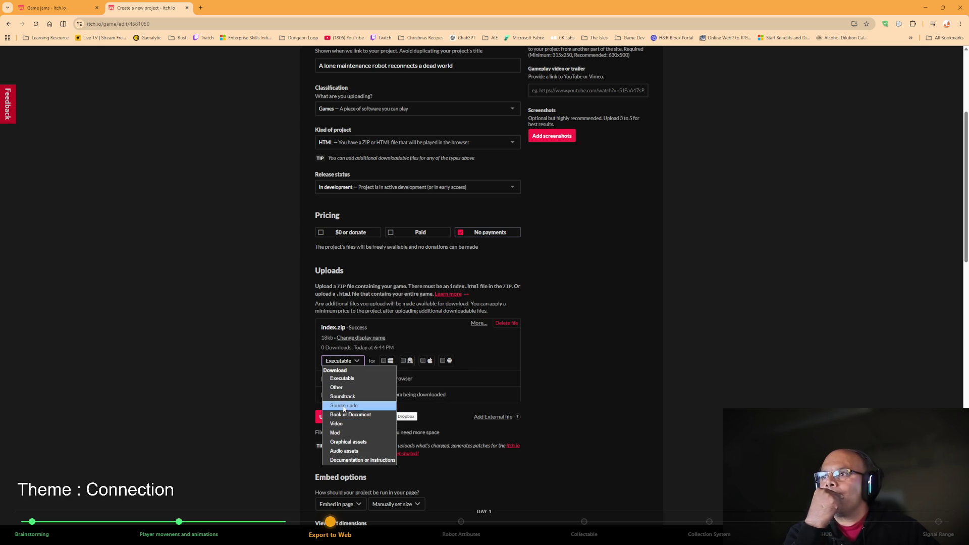
click(266, 413)
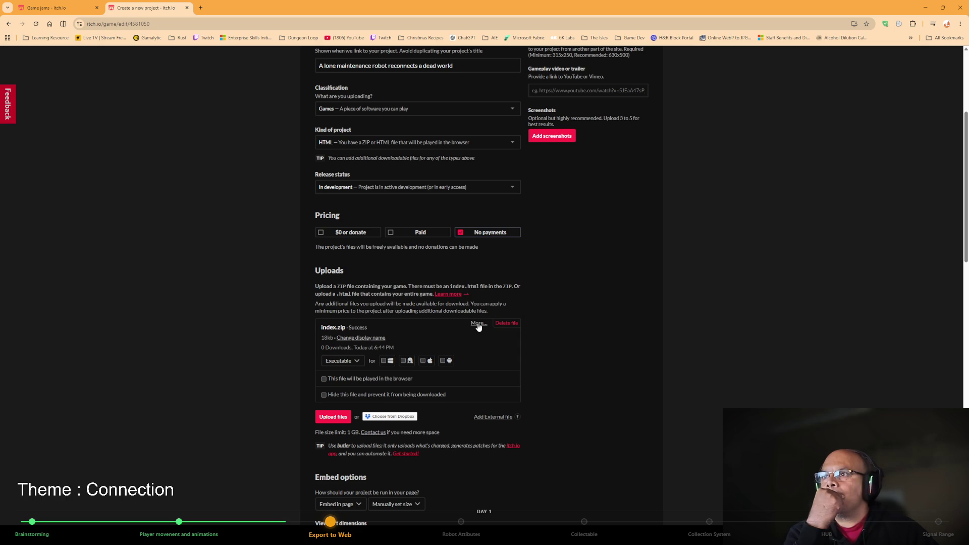
click(339, 361)
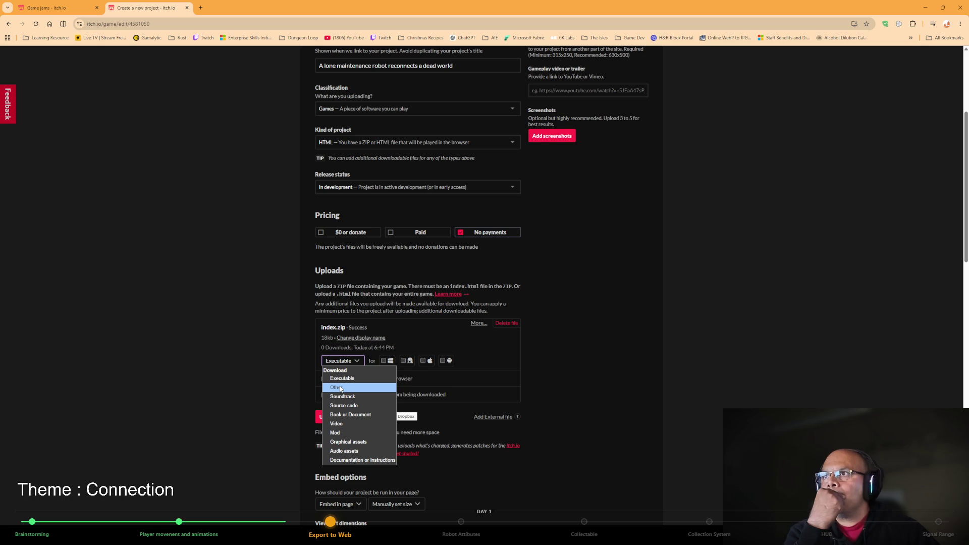
click(228, 352)
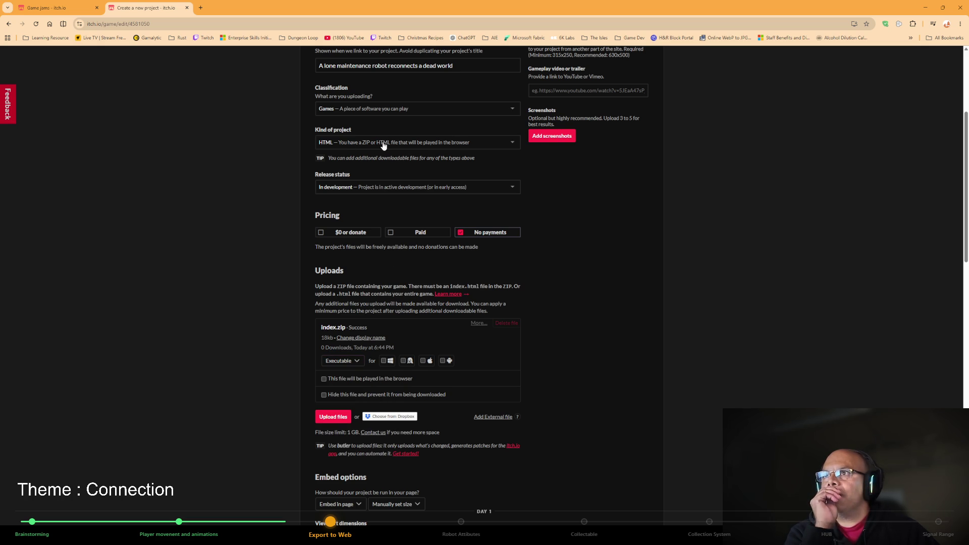
click(414, 146)
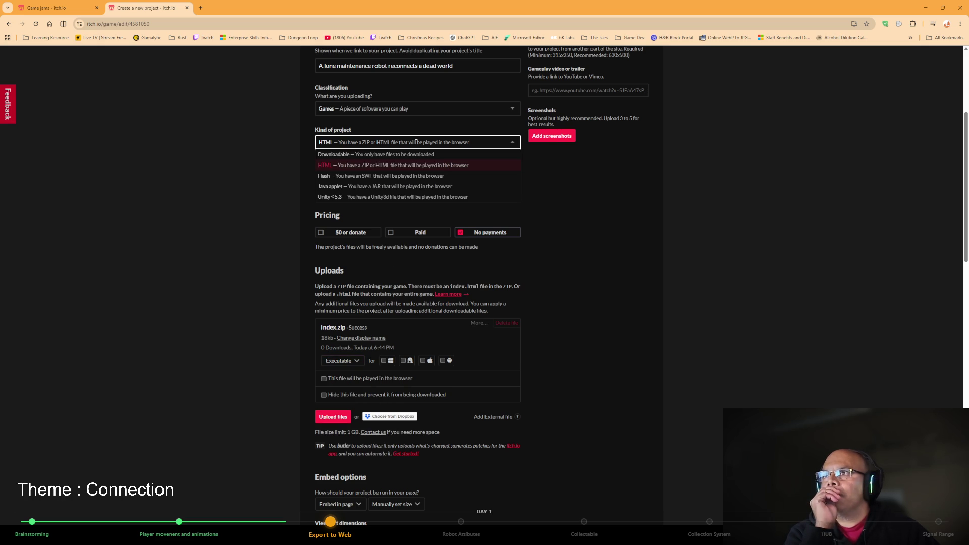
click(375, 165)
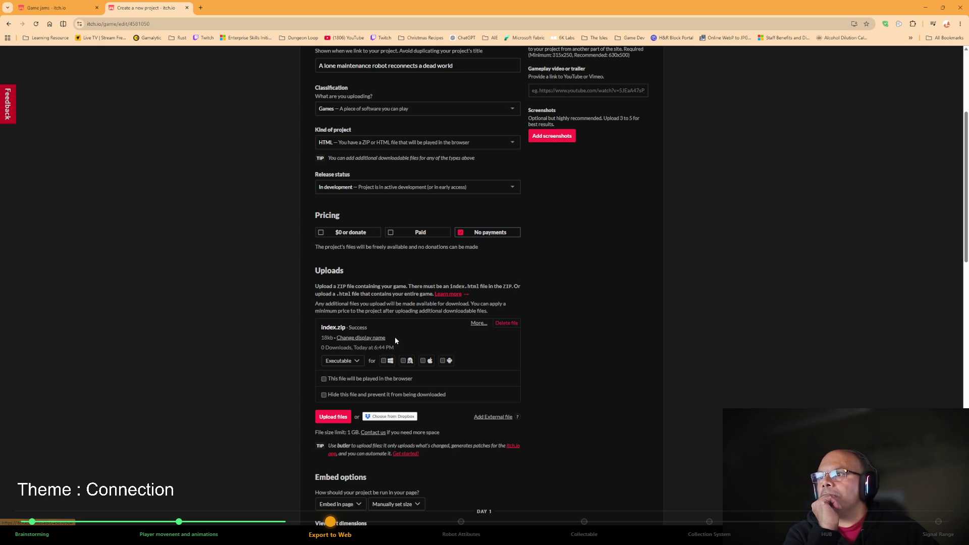
Mark index.zip as played in the browser and set the viewport to 1280 × 720.
click(356, 378)
scroll(544, 368, down, 3)
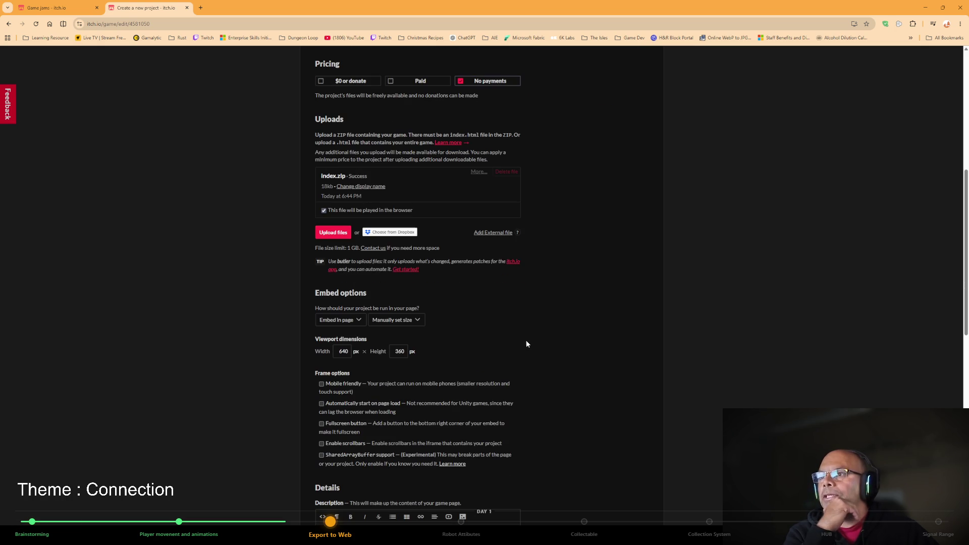
scroll(468, 268, down, 1)
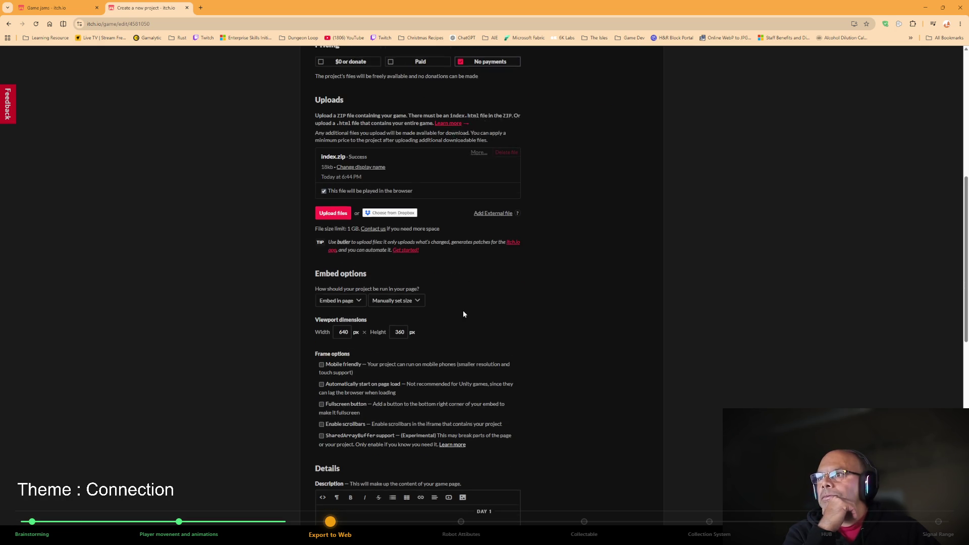
double_click(347, 315)
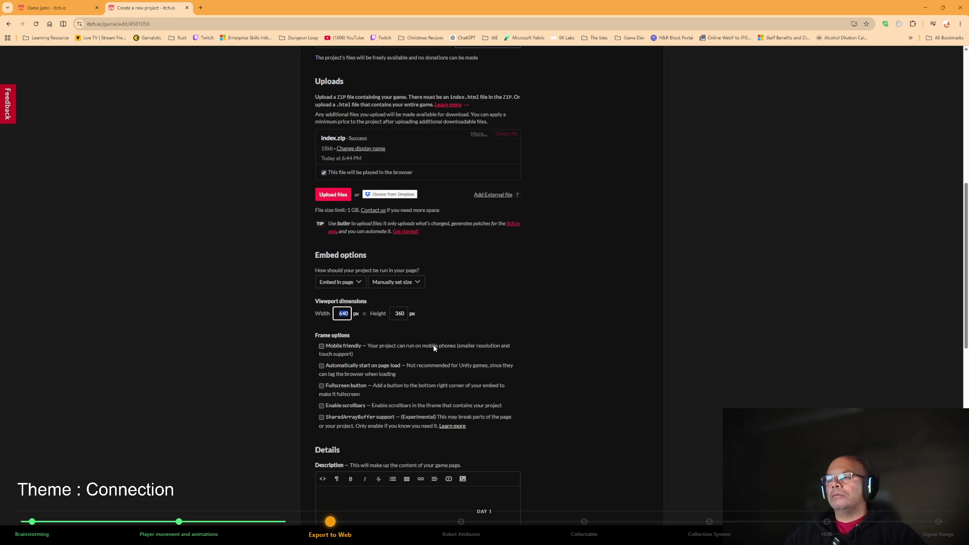
text(1280)
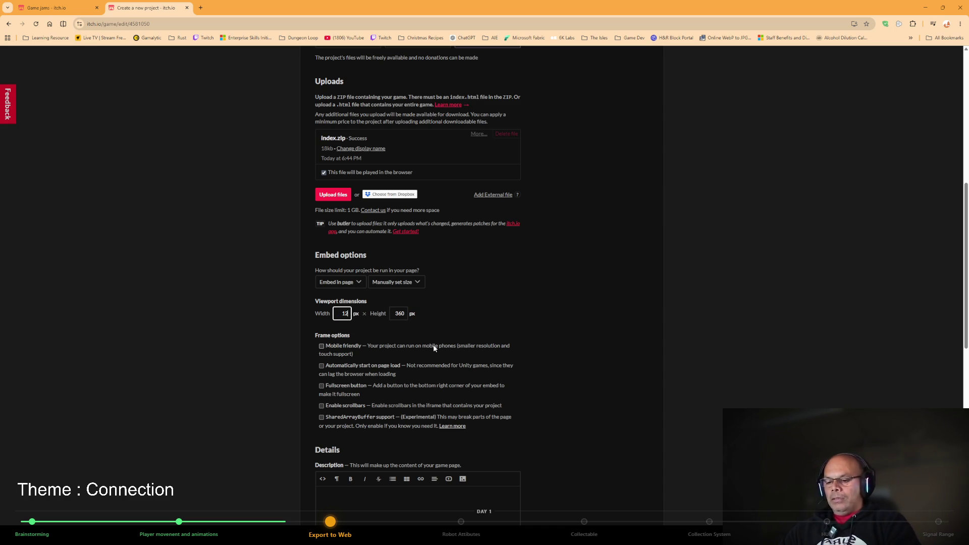
double_click(404, 315)
text(7)
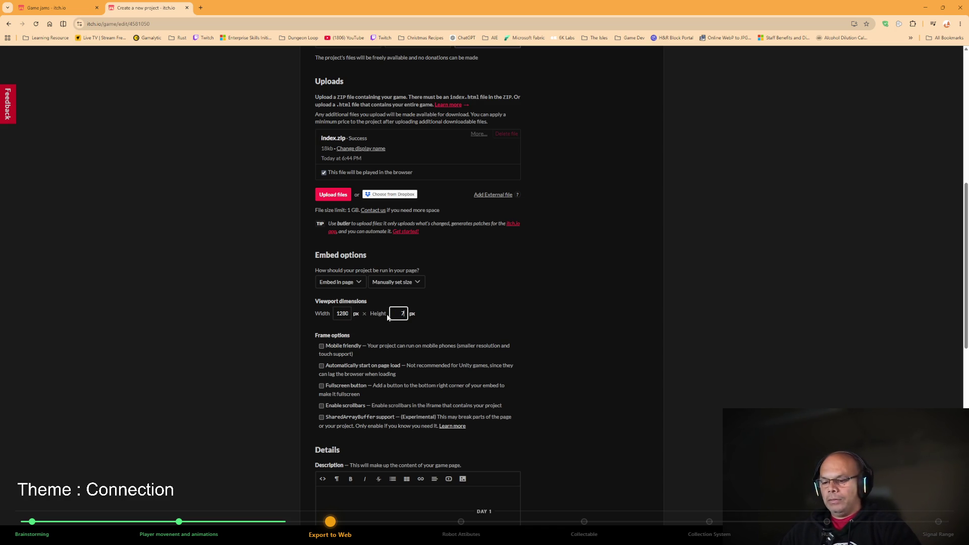
text(20)
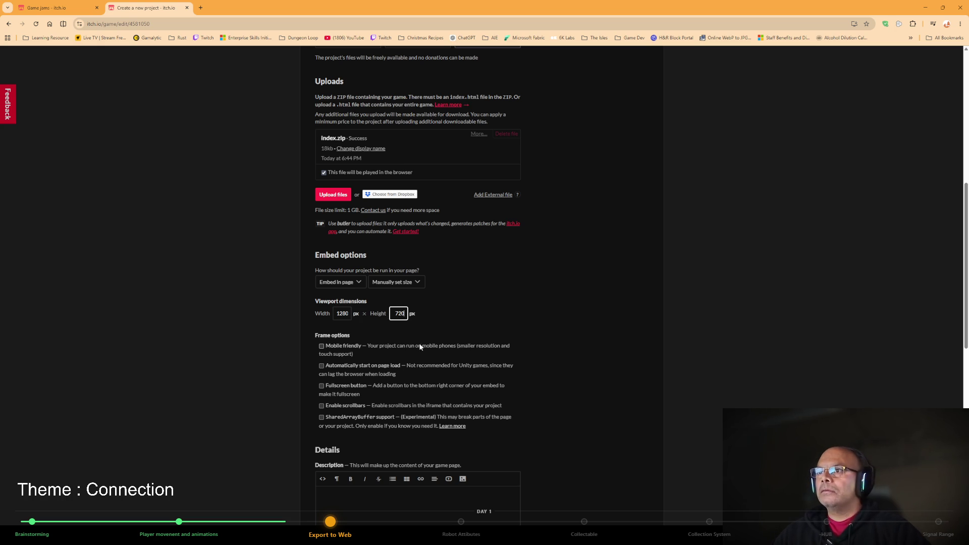
Keep the game embedded in the page with its viewport size set manually.
click(356, 285)
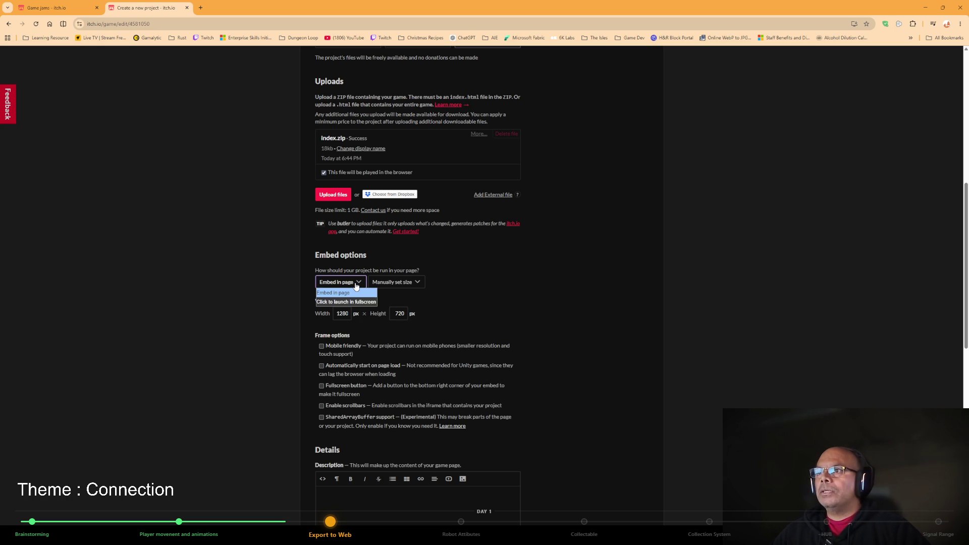
click(356, 286)
click(356, 282)
click(413, 283)
click(414, 283)
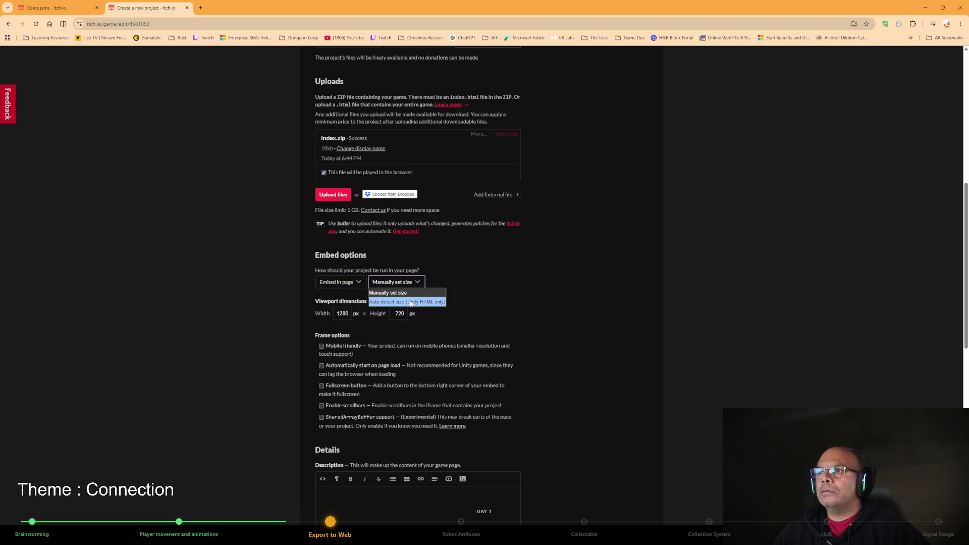
click(445, 349)
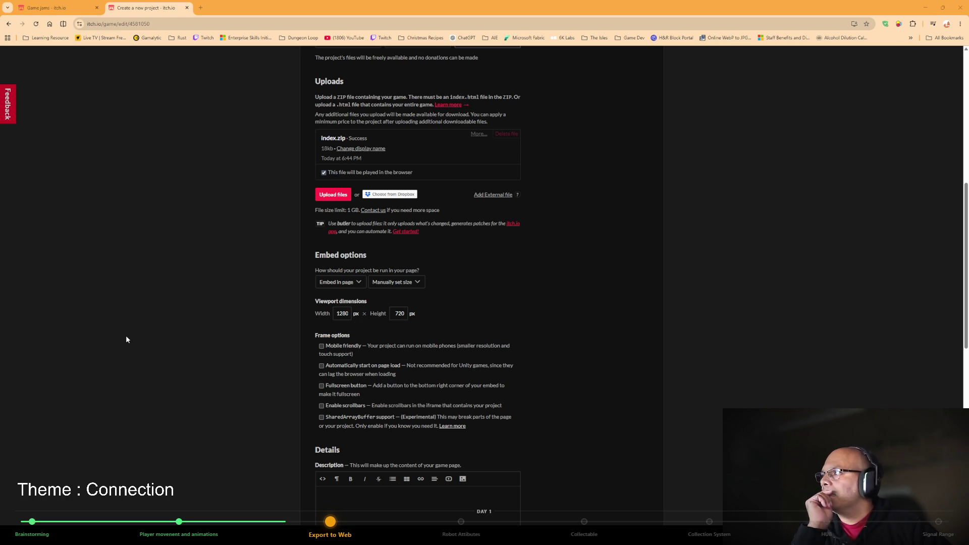
Enable the Fullscreen button frame option and save the draft with Save & view page.
scroll(246, 356, down, 4)
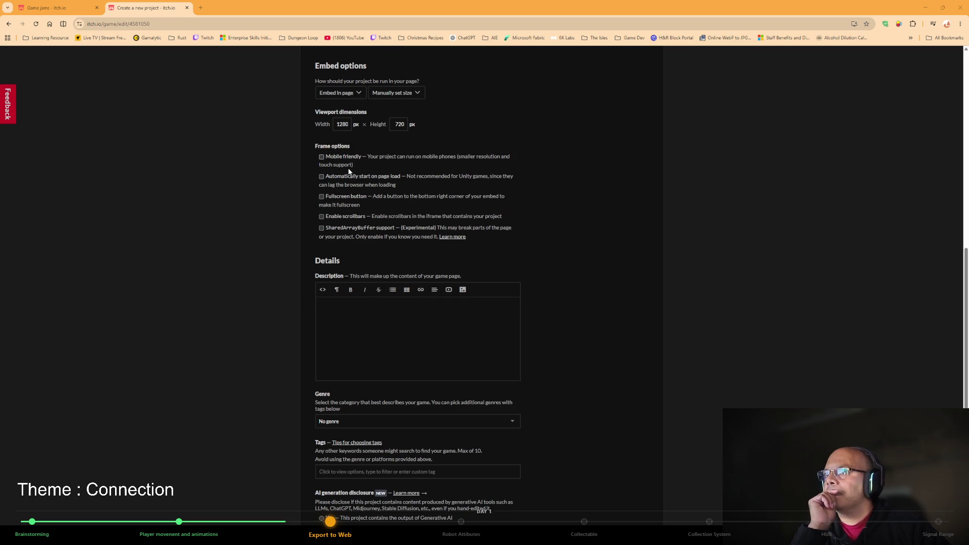
click(351, 200)
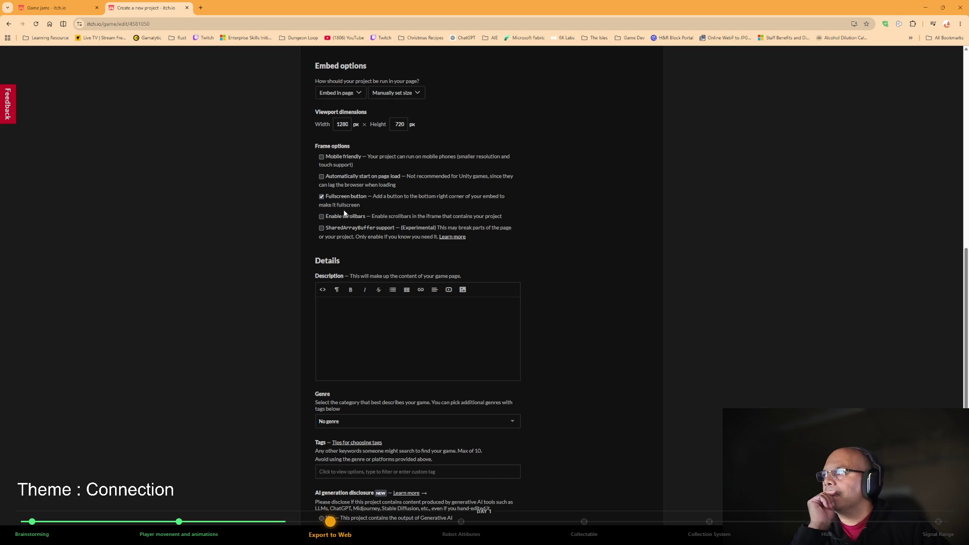
scroll(368, 262, down, 6)
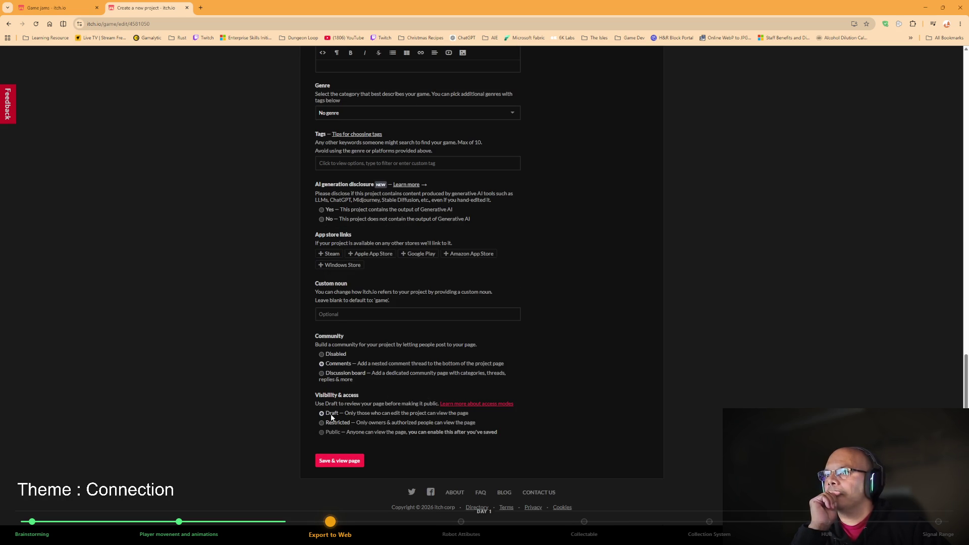
click(339, 461)
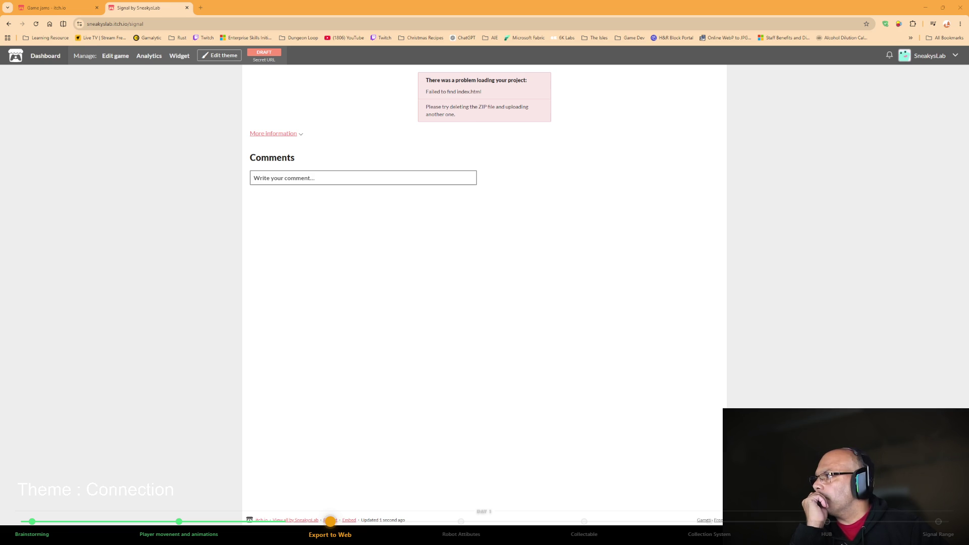
click(553, 341)
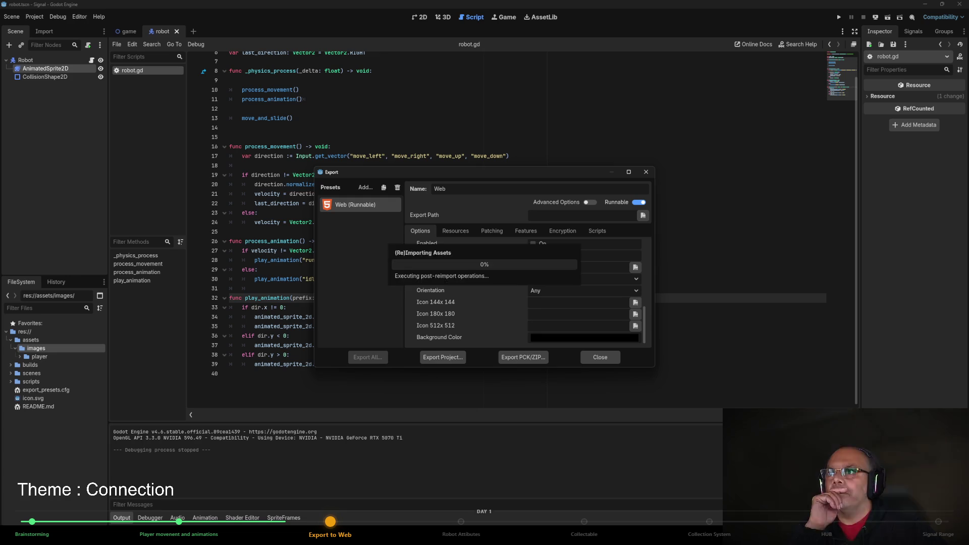
scroll(505, 340, down, 5)
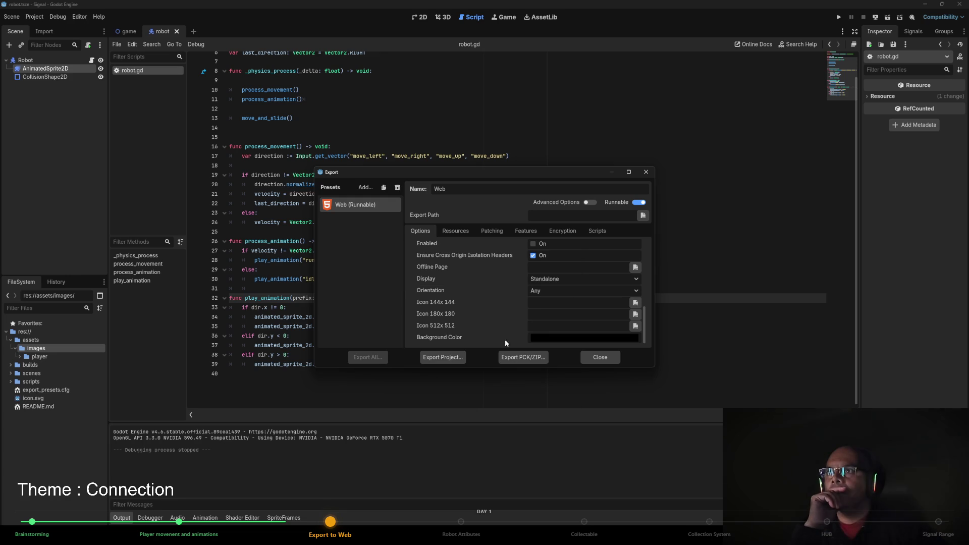
click(601, 357)
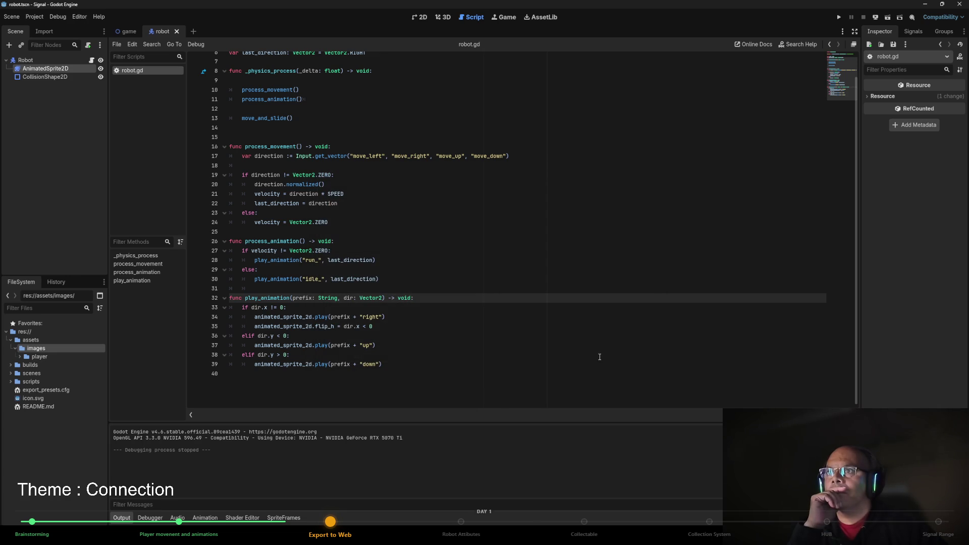
click(34, 17)
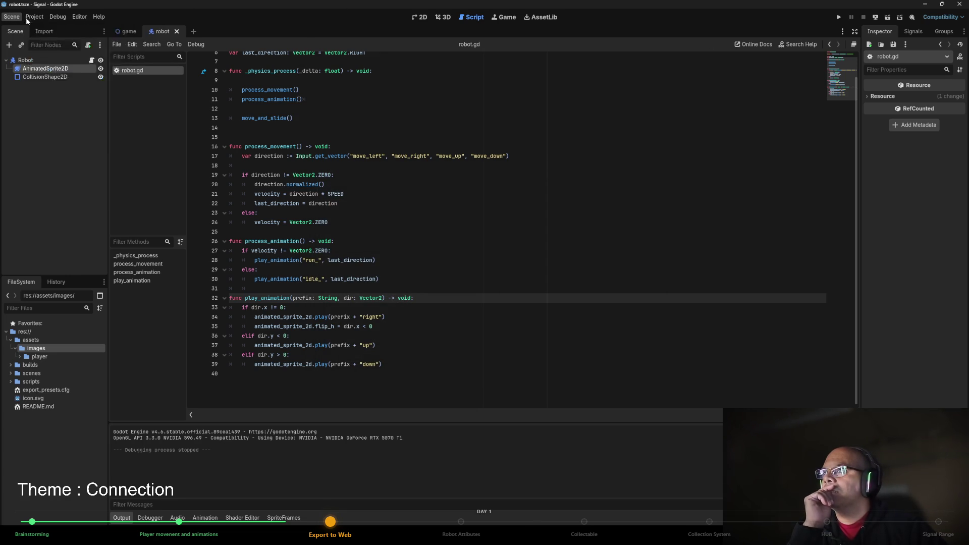
click(46, 62)
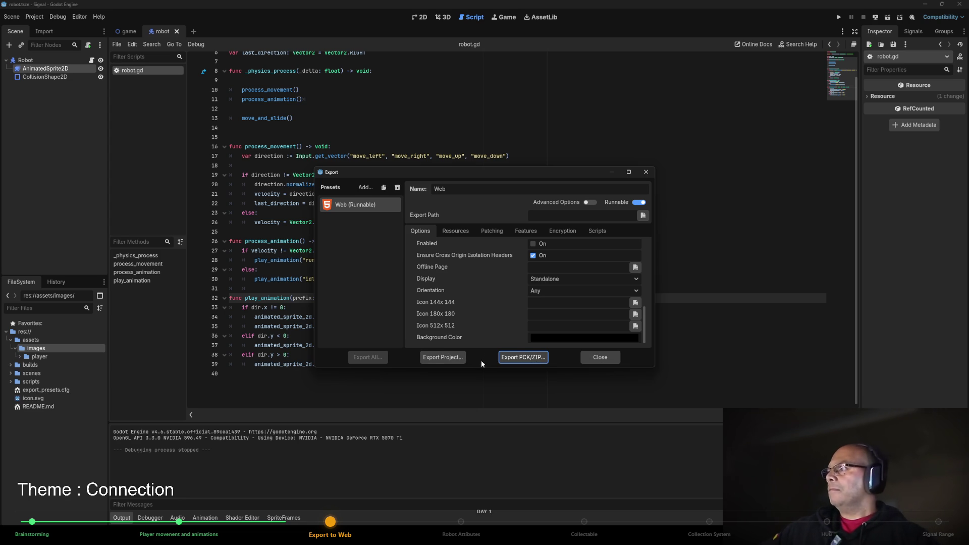
click(441, 359)
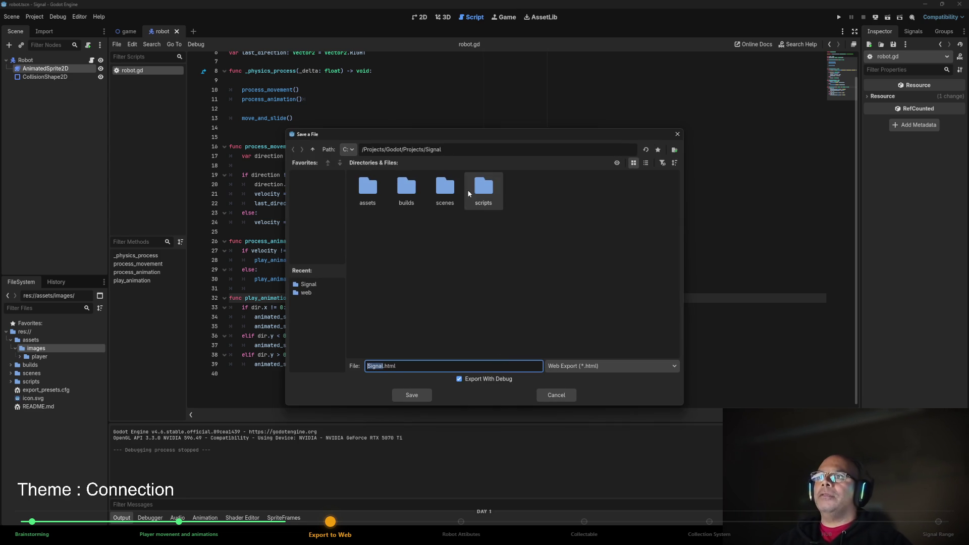
Go to builds/web and delete the old index folder and index.zip.
double_click(412, 193)
double_click(371, 188)
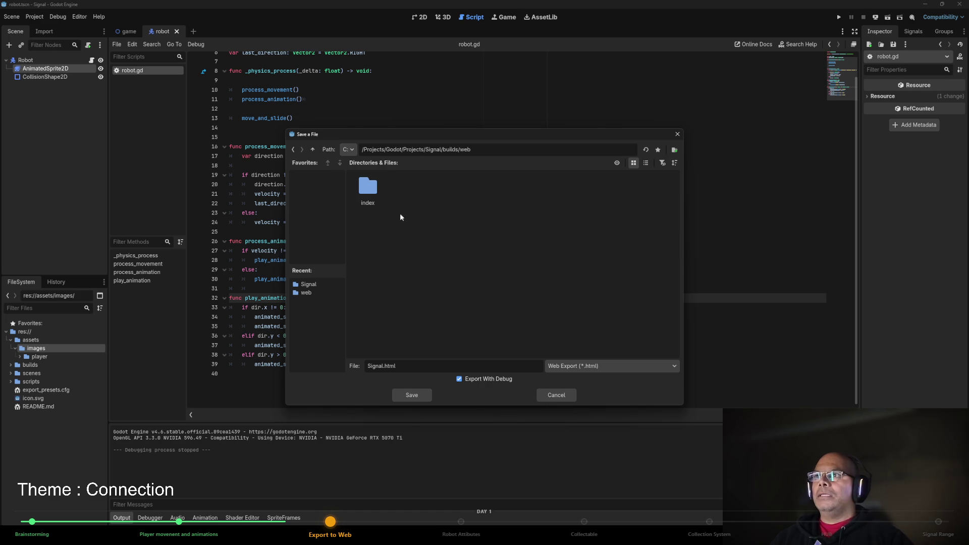
click(371, 413)
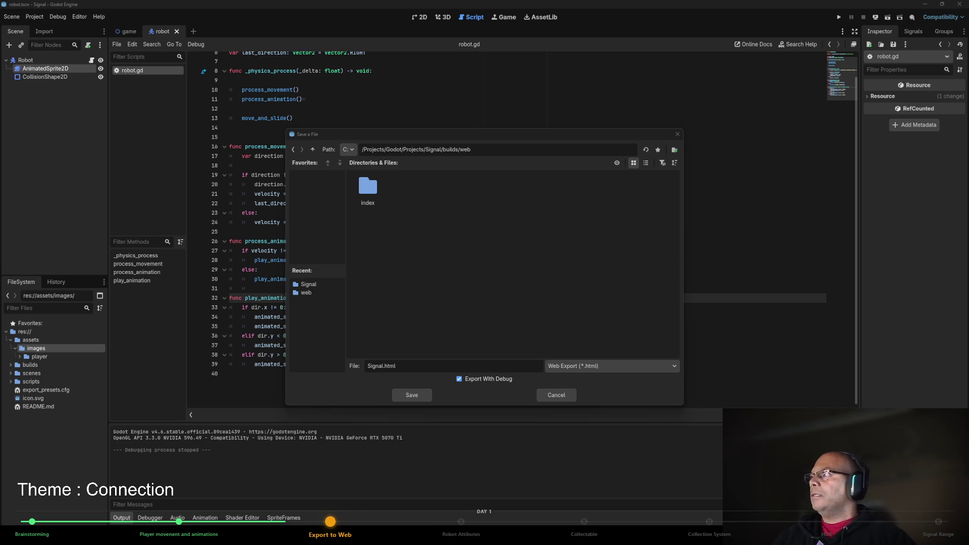
key(ctrl+a)
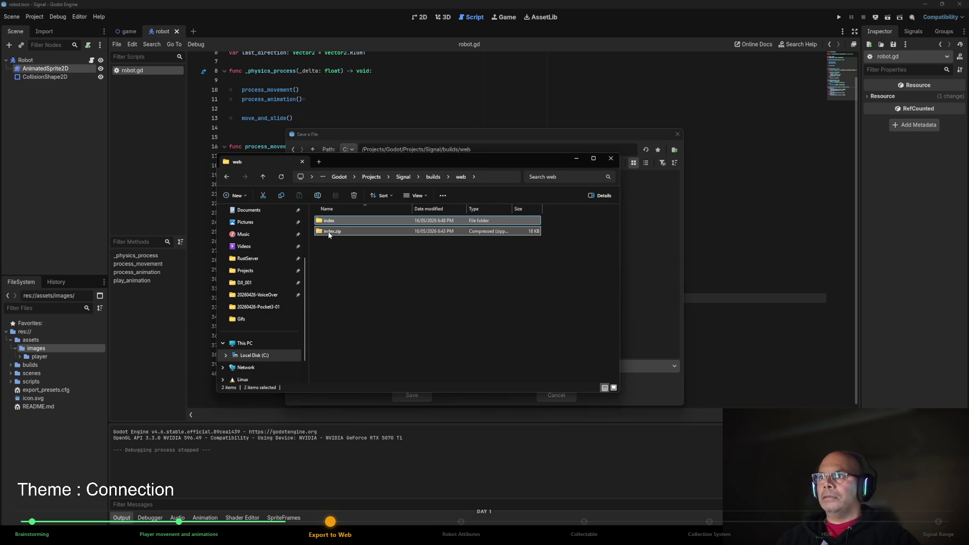
key(Delete)
Name the web export index.html and save it into builds/web.
click(643, 214)
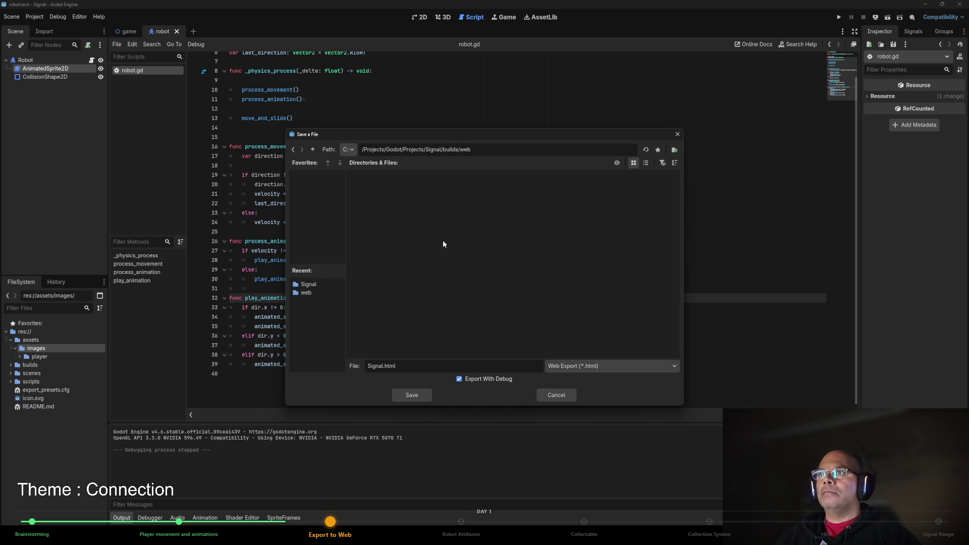
double_click(382, 366)
text(index)
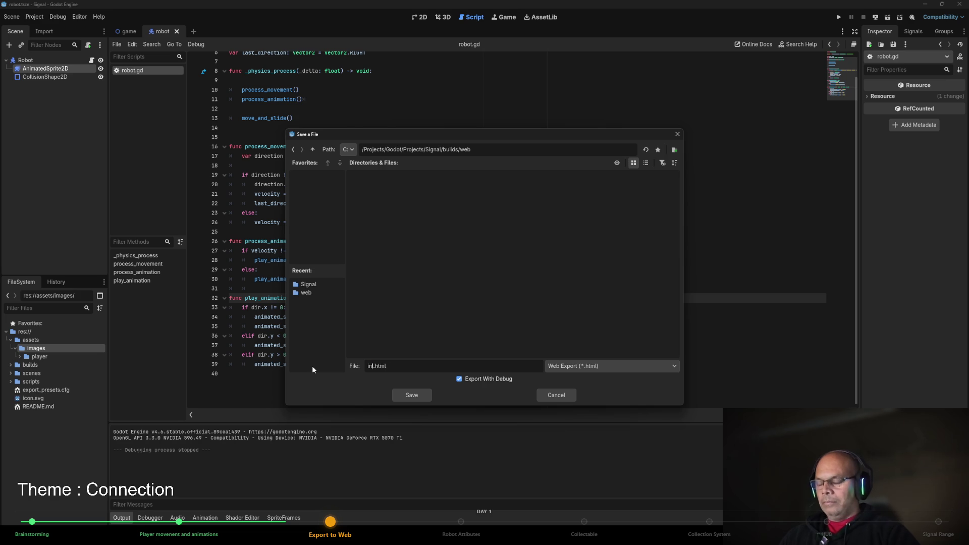
key(Delete)
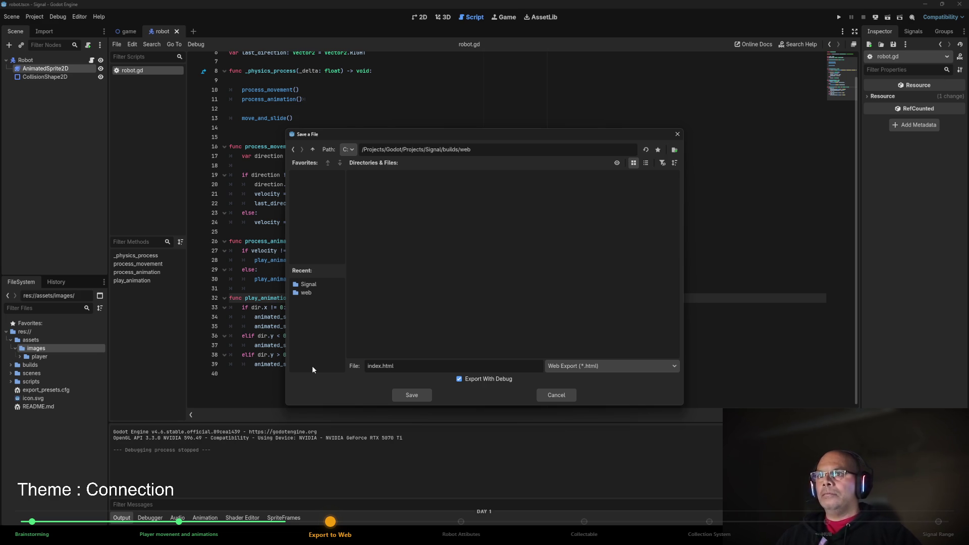
click(401, 389)
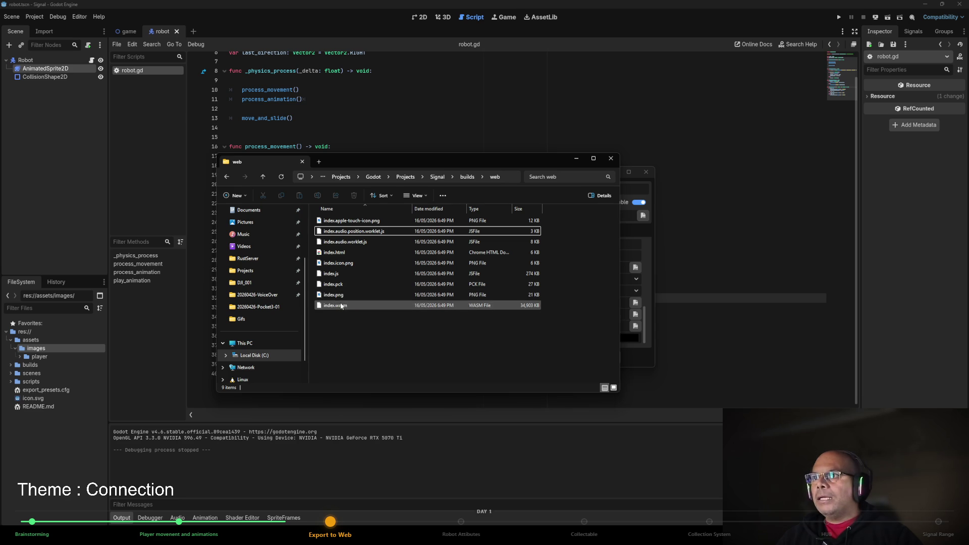
Check the exported index.html and index.wasm, then compress the web folder into web.zip in builds.
click(346, 253)
click(359, 308)
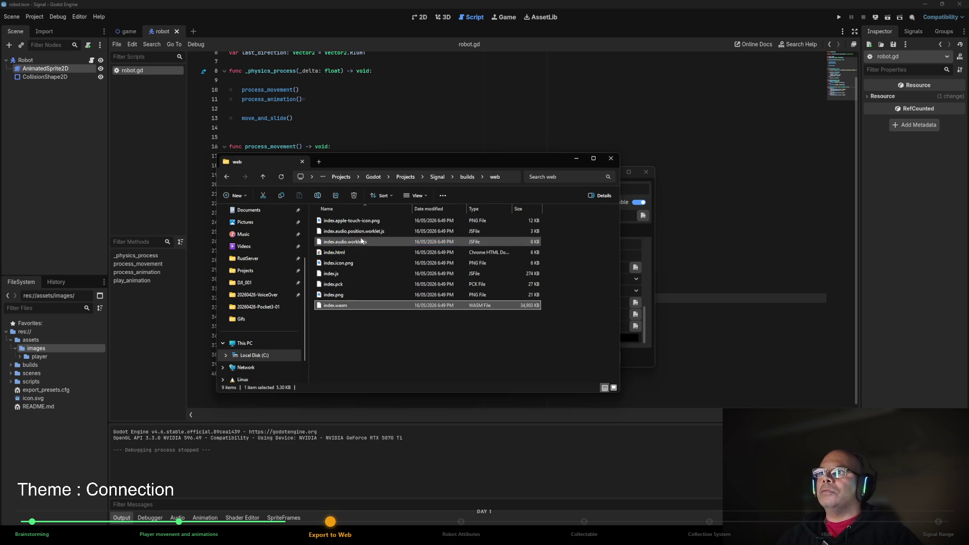
click(263, 177)
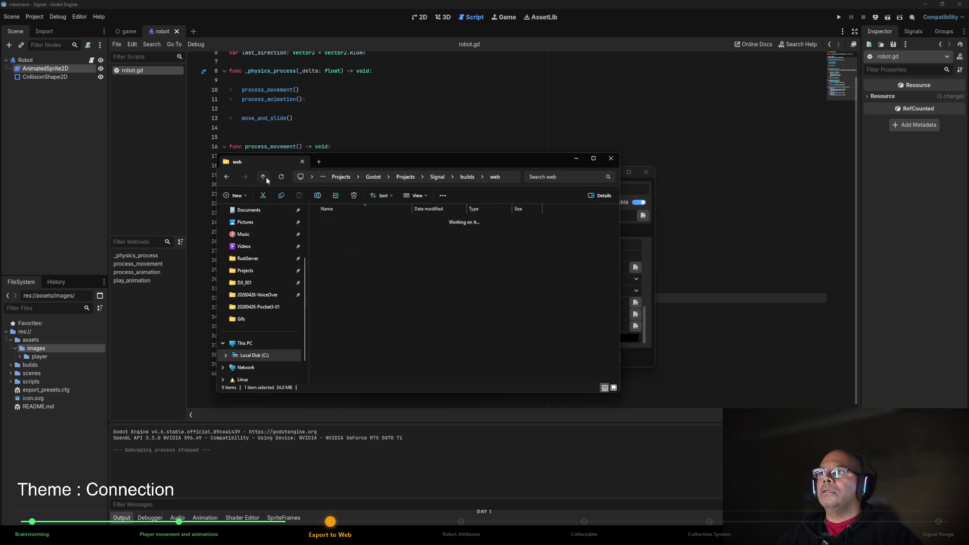
right_click(345, 223)
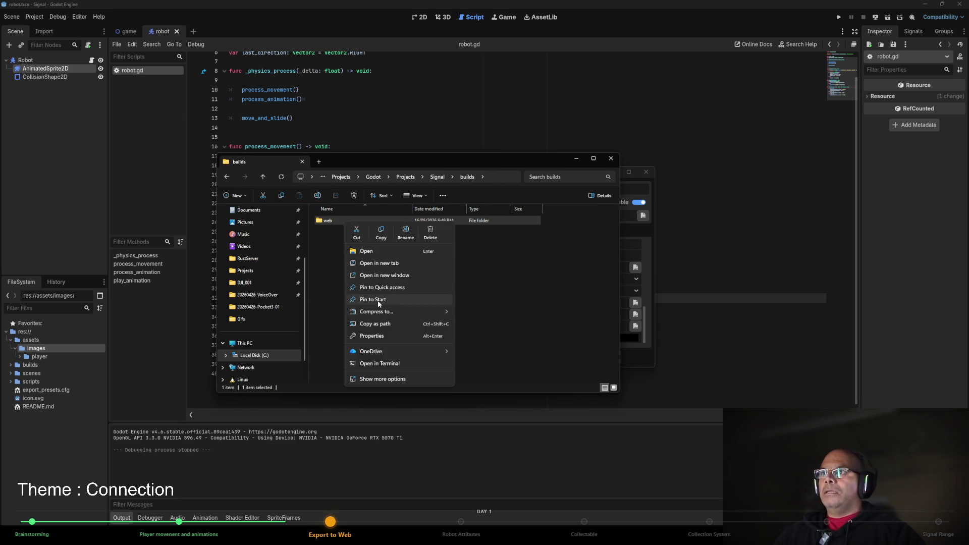
mouse_move(376, 313)
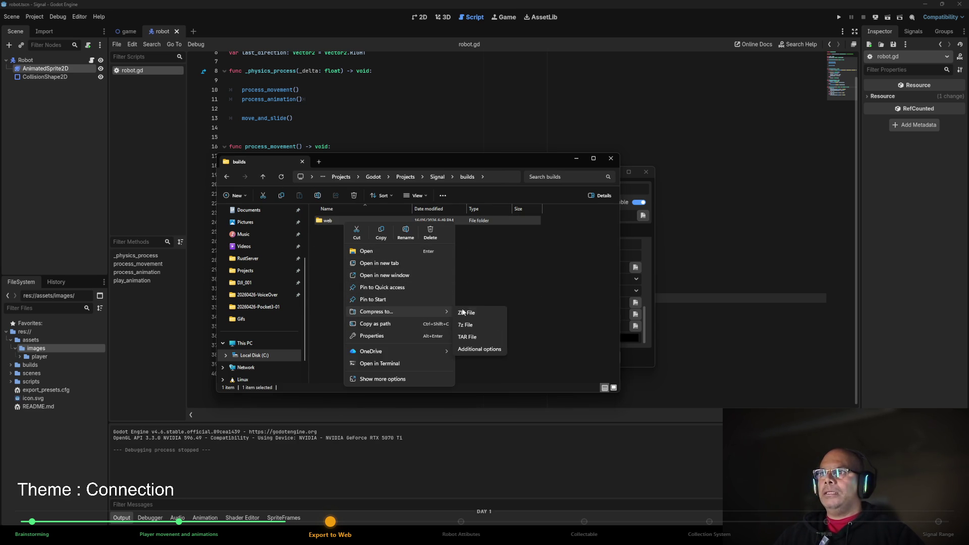
click(483, 310)
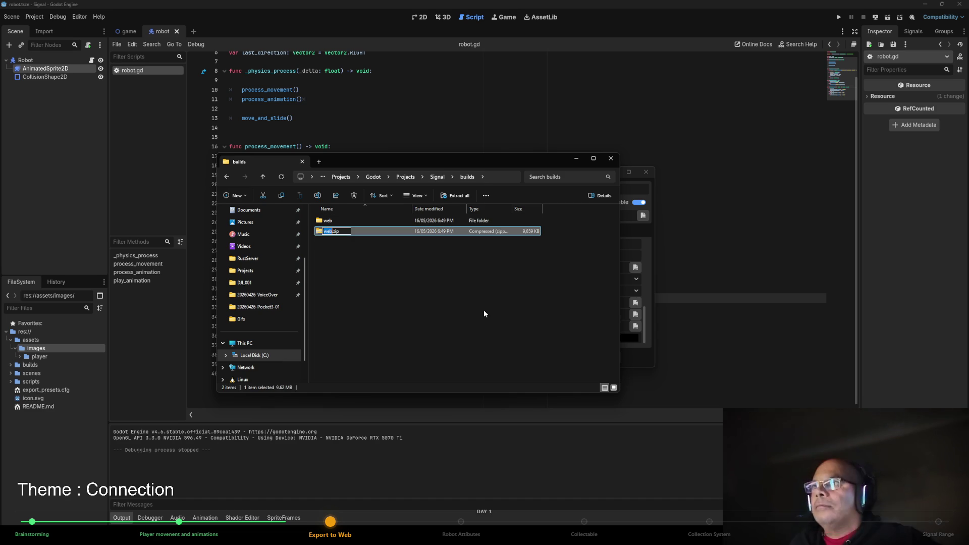
click(484, 310)
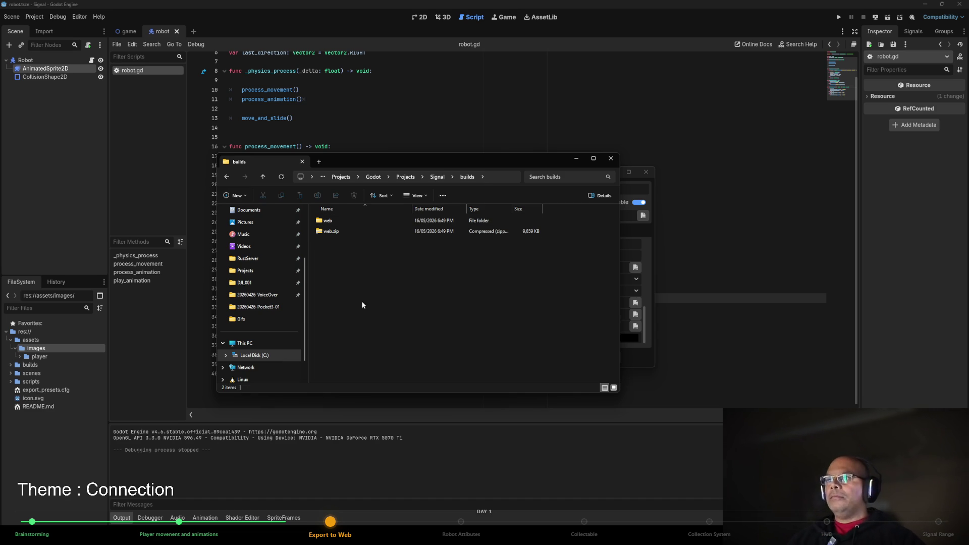
drag(440, 156, 0, 159)
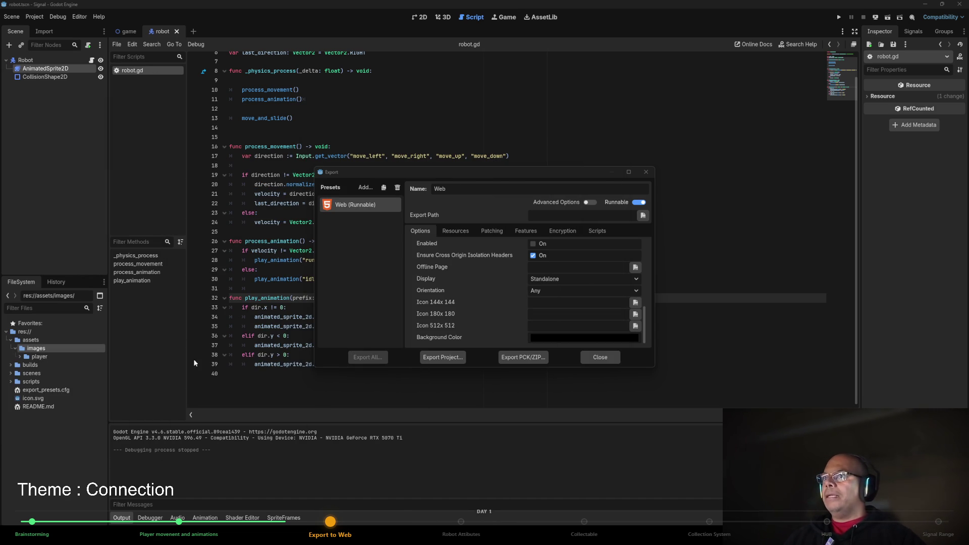
Return to the Signal project's edit page and delete the old index.zip upload.
mouse_move(386, 517)
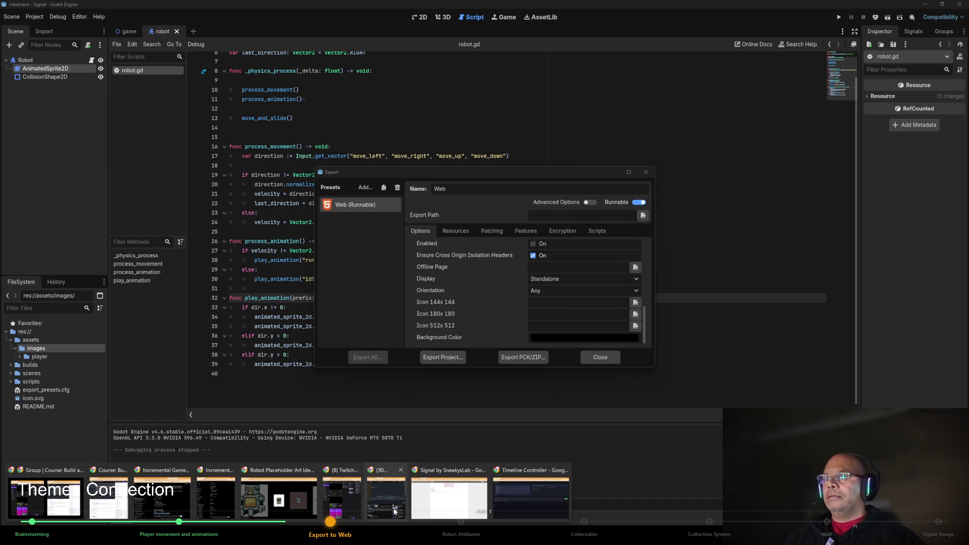
click(438, 486)
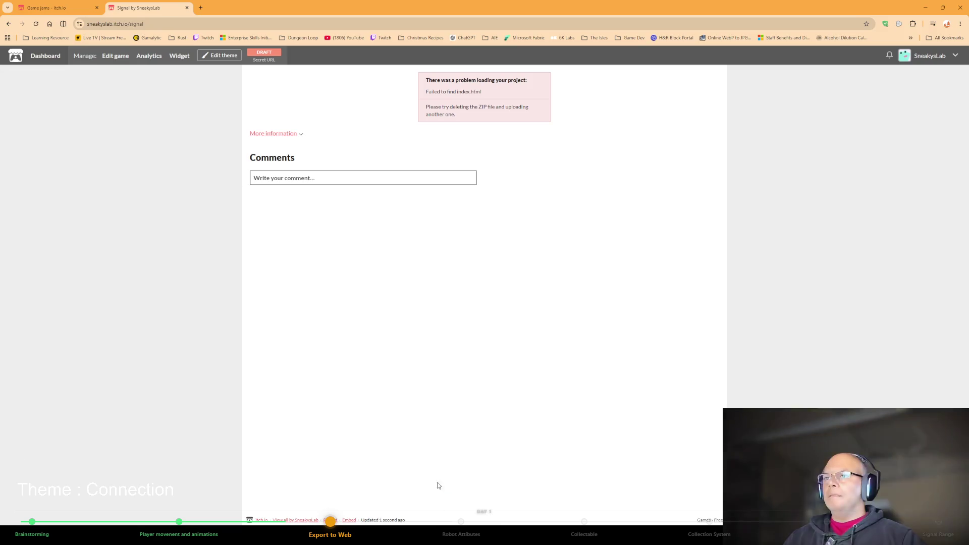
click(9, 24)
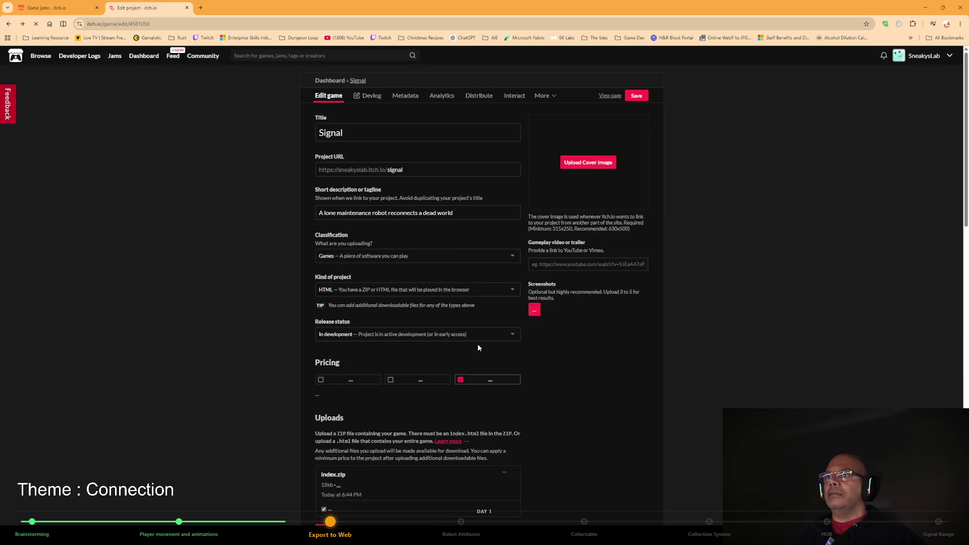
scroll(504, 347, up, 7)
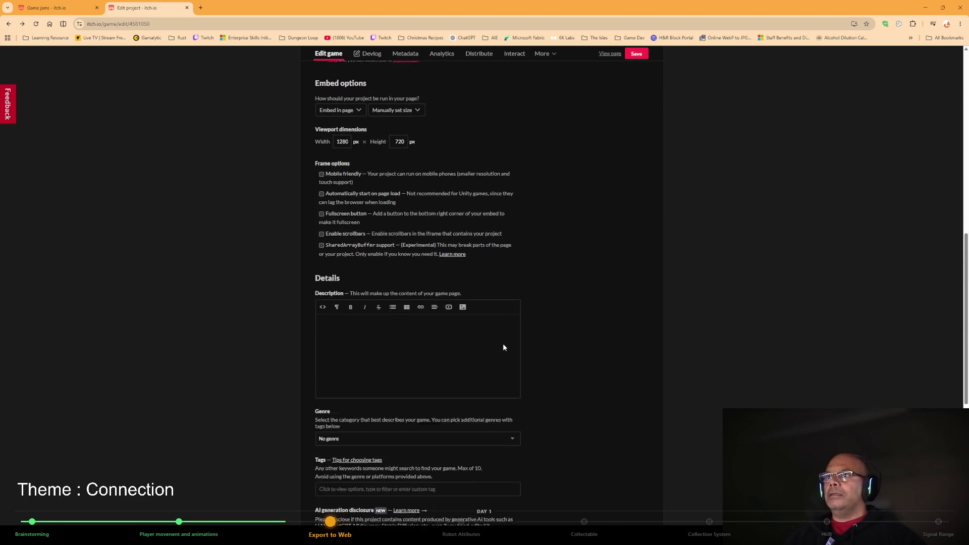
scroll(503, 348, up, 2)
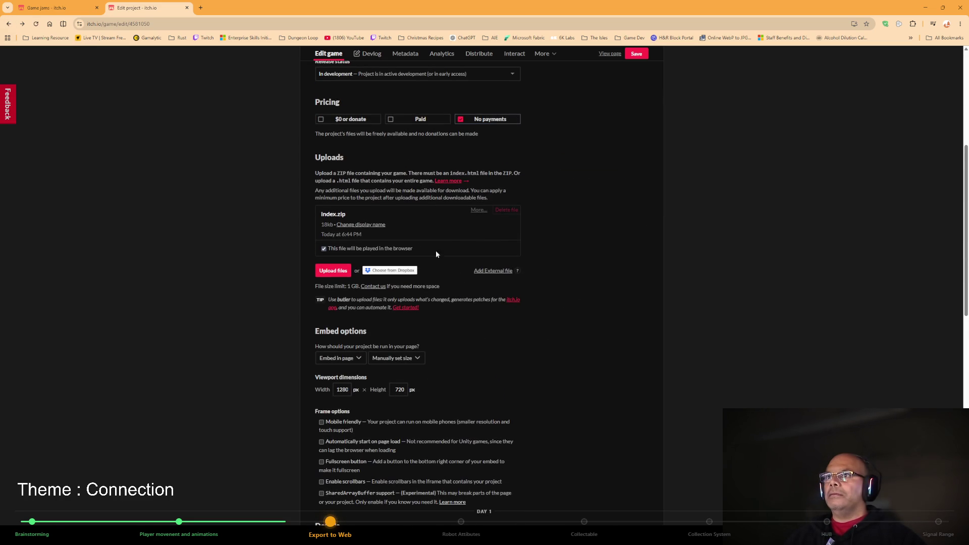
click(505, 211)
click(556, 147)
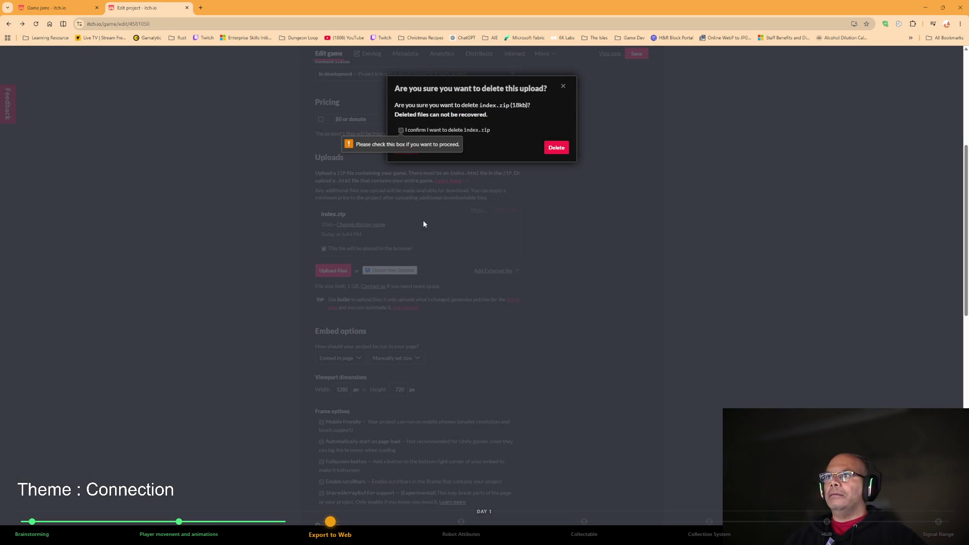
click(401, 130)
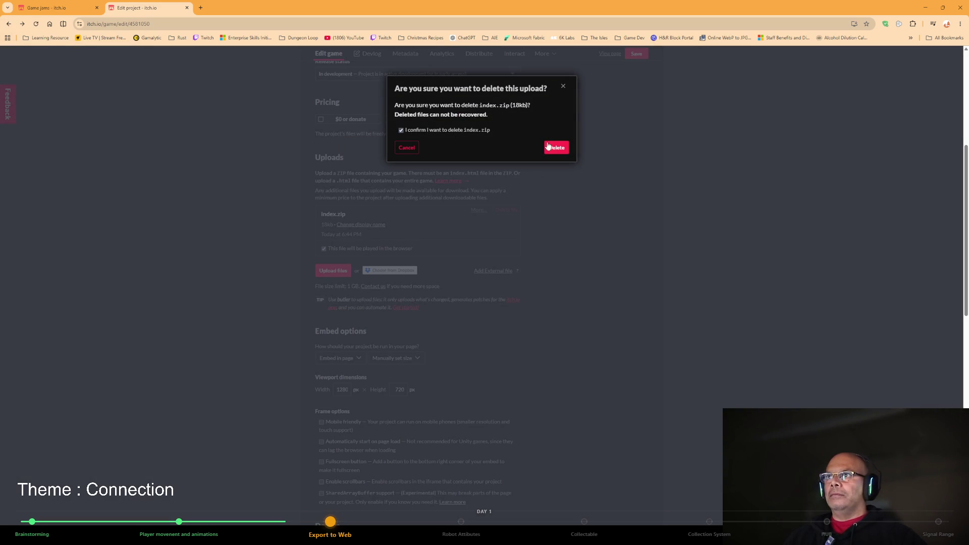
click(556, 148)
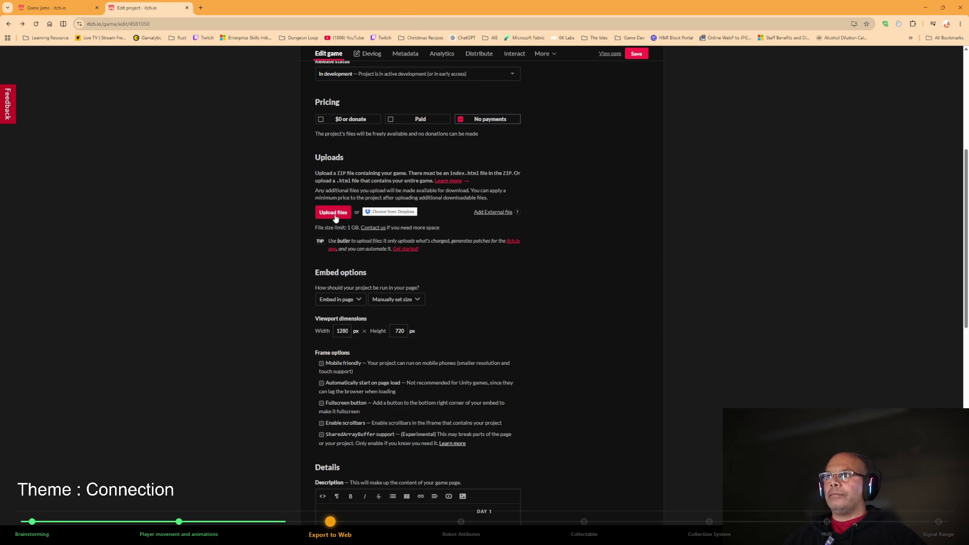
Upload web.zip from the builds folder, save the project, and view its game page.
click(338, 213)
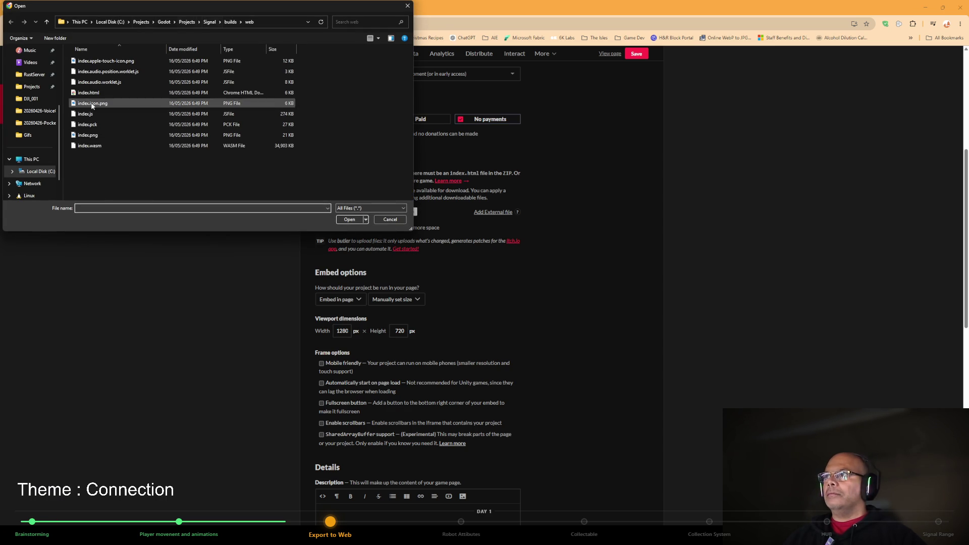
click(46, 21)
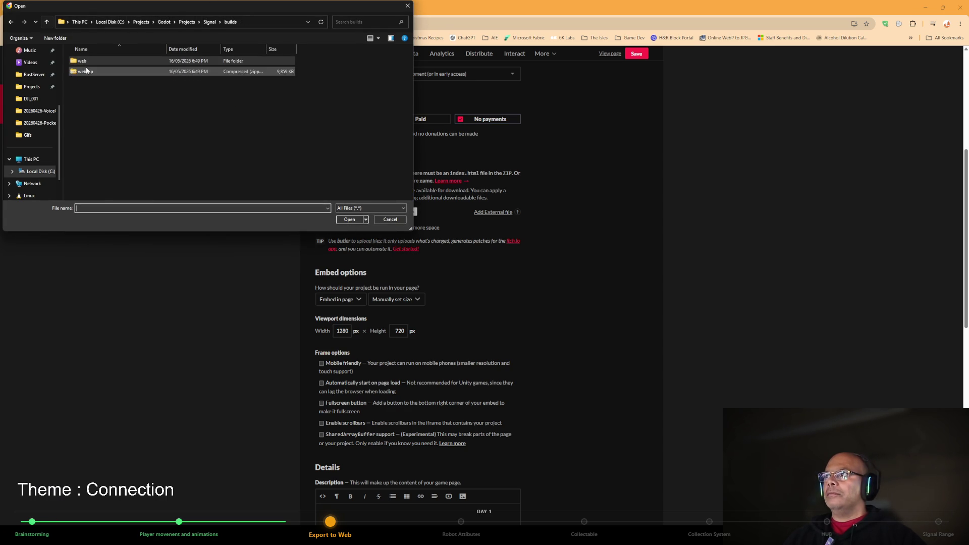
double_click(85, 71)
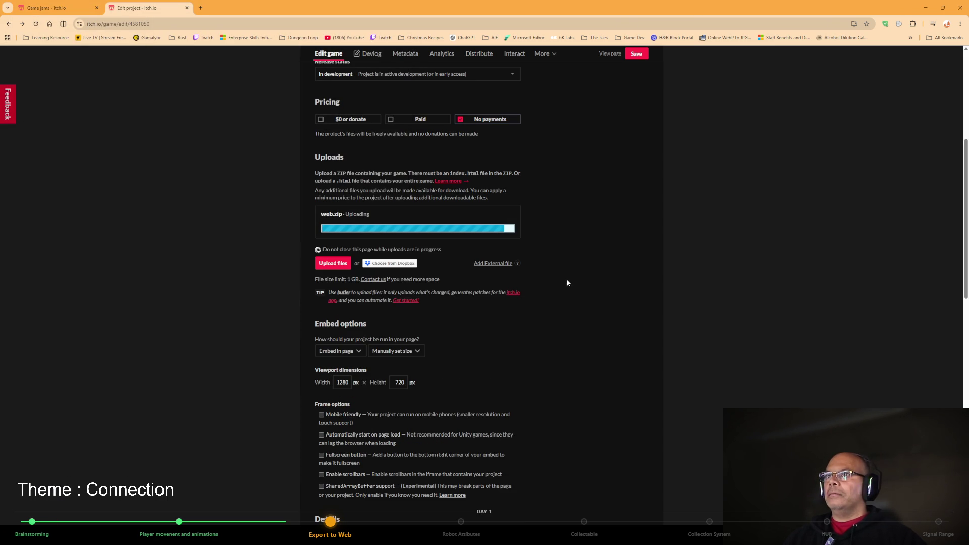
scroll(588, 302, down, 7)
scroll(588, 311, down, 4)
scroll(589, 311, up, 10)
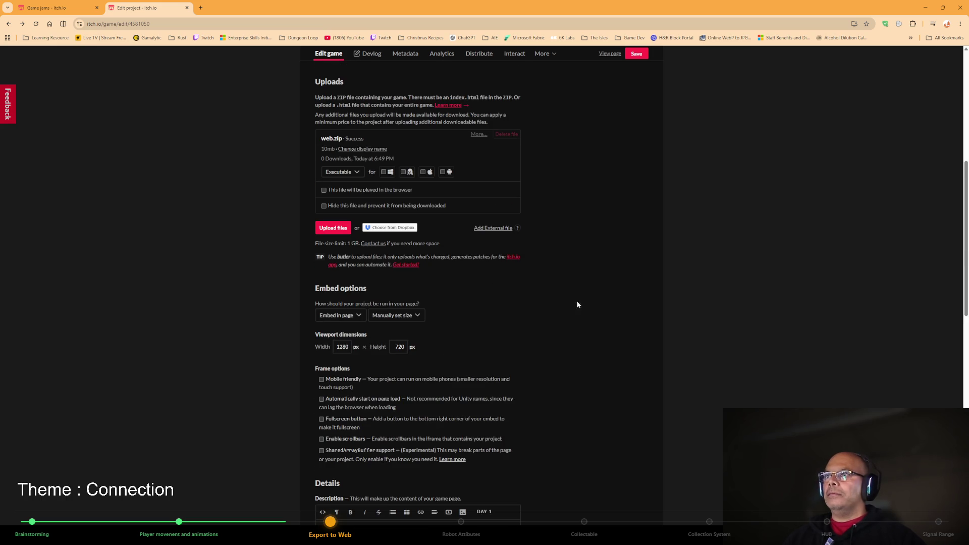
scroll(562, 246, down, 15)
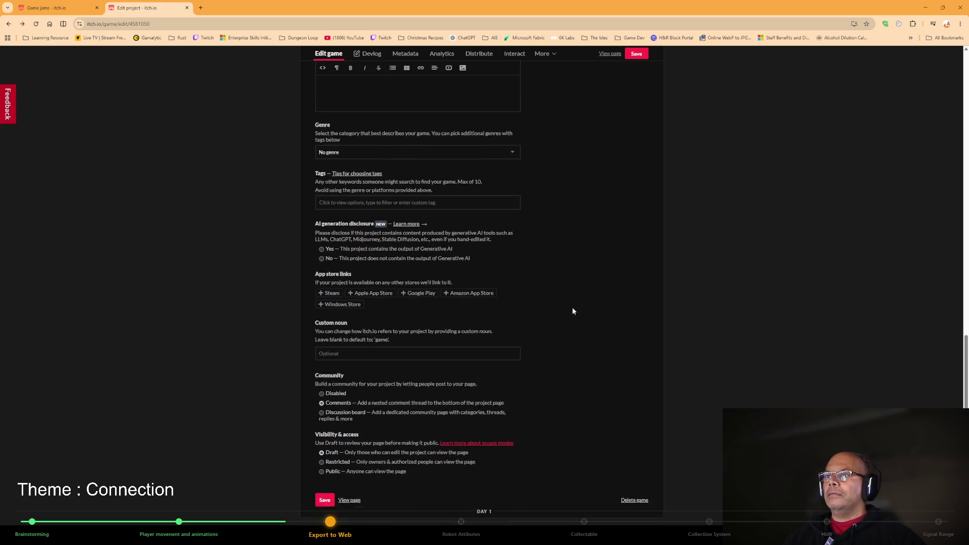
click(324, 462)
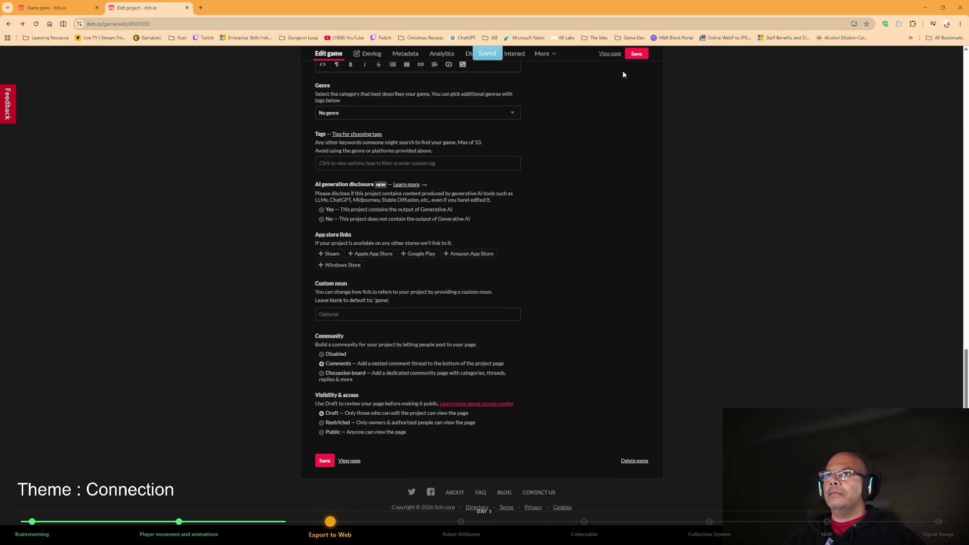
click(349, 460)
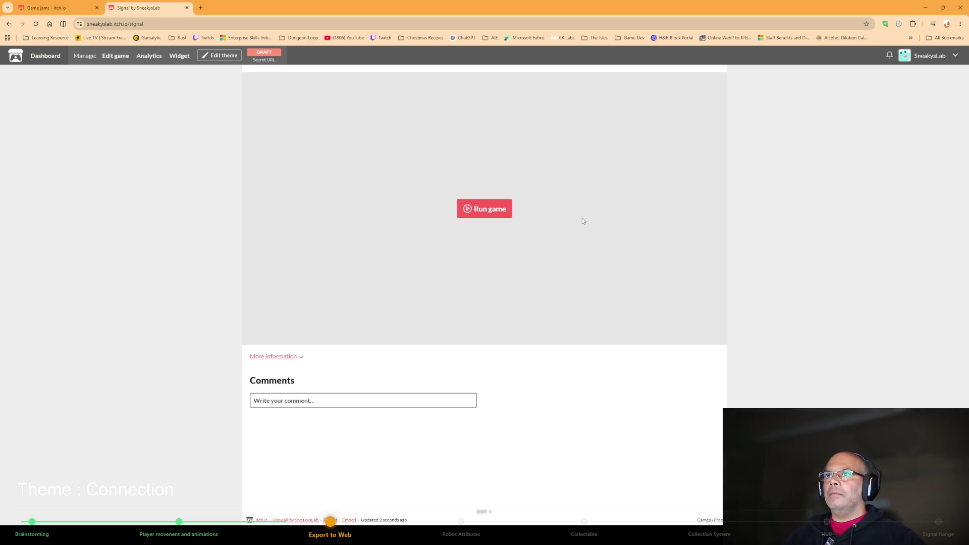
Run the embedded Signal game and walk the character around with the arrow keys.
click(474, 210)
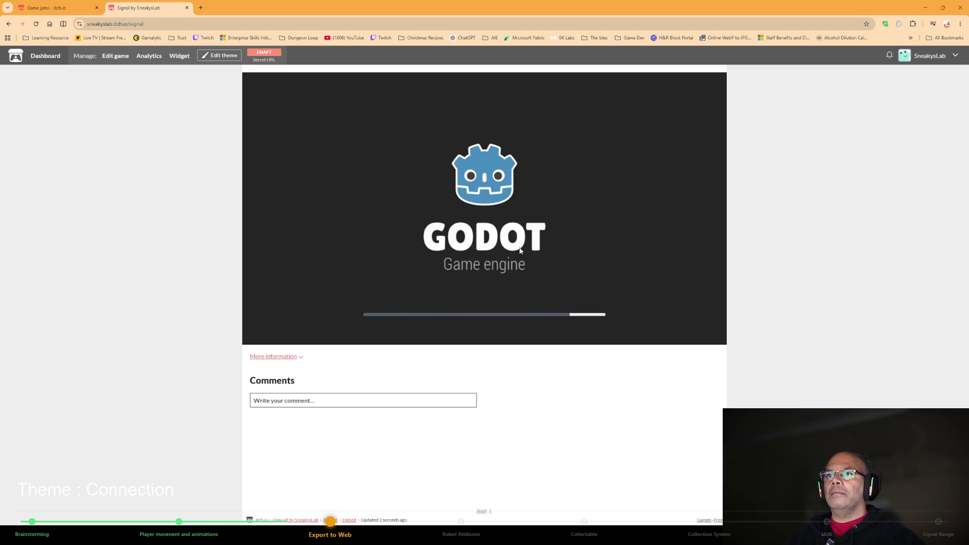
key(Right)
key(Left)
key(Up)
key(Down)
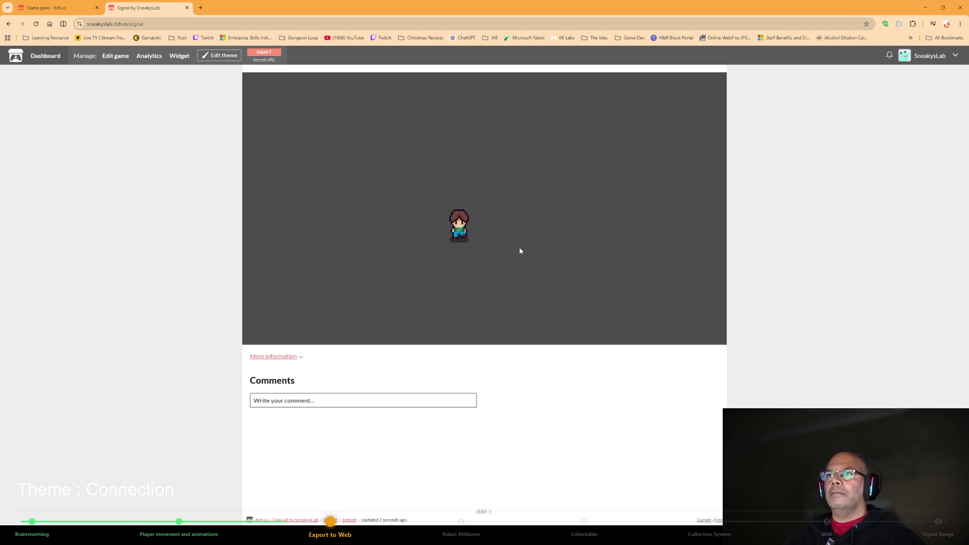
key(Left)
key(Right)
key(Up)
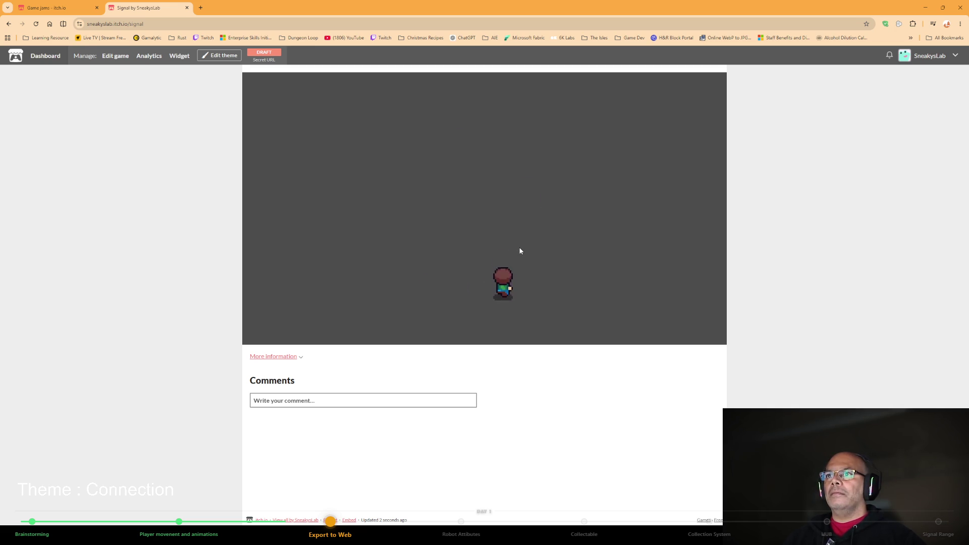
key(Left)
key(Down)
key(Right)
key(Up)
key(Up)
key(Left)
key(Down)
key(Right)
key(Right)
key(Up)
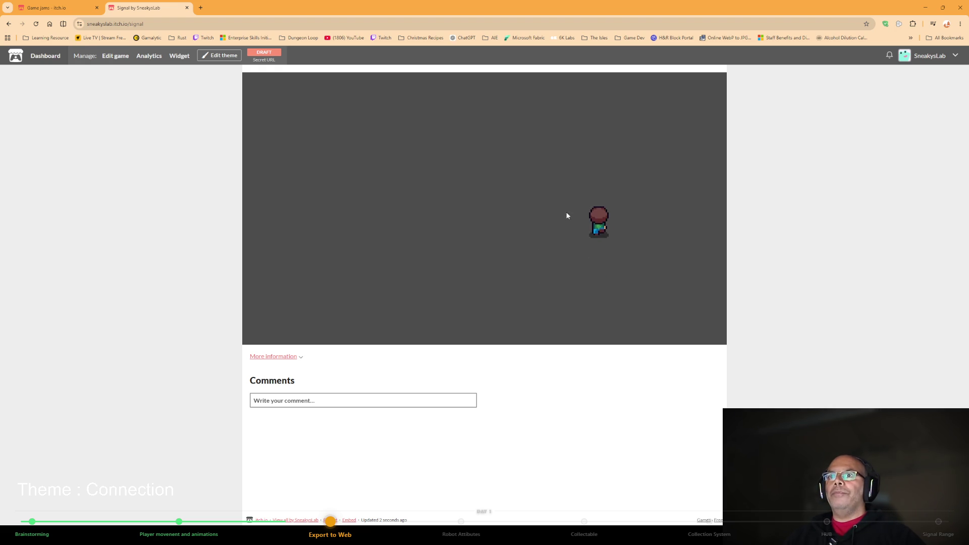
key(Left)
key(Left)
key(Down)
key(Left)
key(Left)
key(Right)
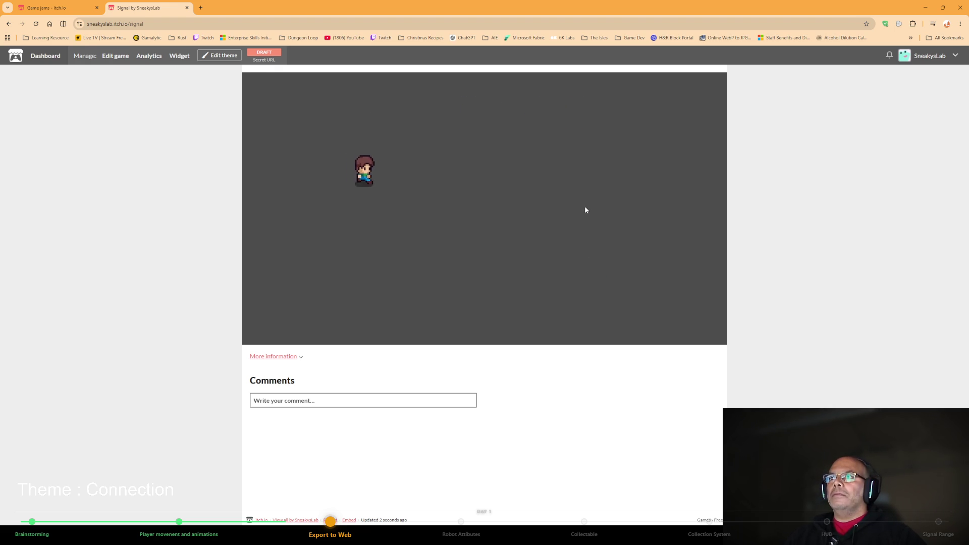
key(Left)
key(Down)
key(Up)
key(Right)
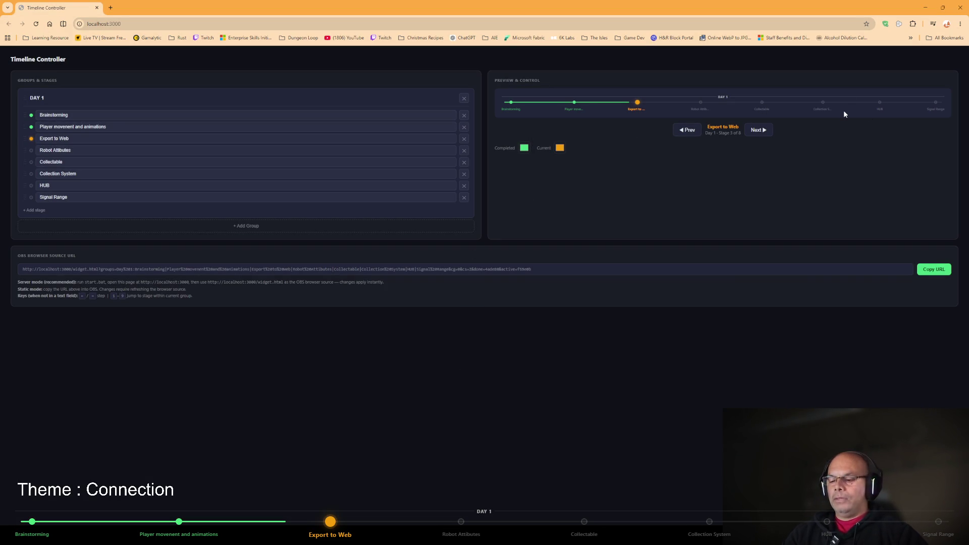
Reload the timeline, delete DAY 2, make Design Player Mechanics current, and add a New Stage.
key(F5)
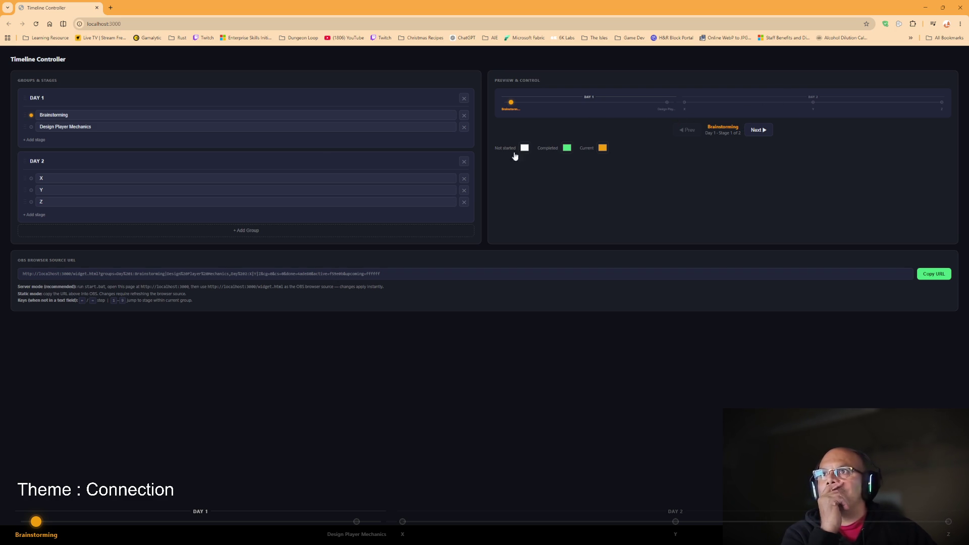
triple_click(76, 127)
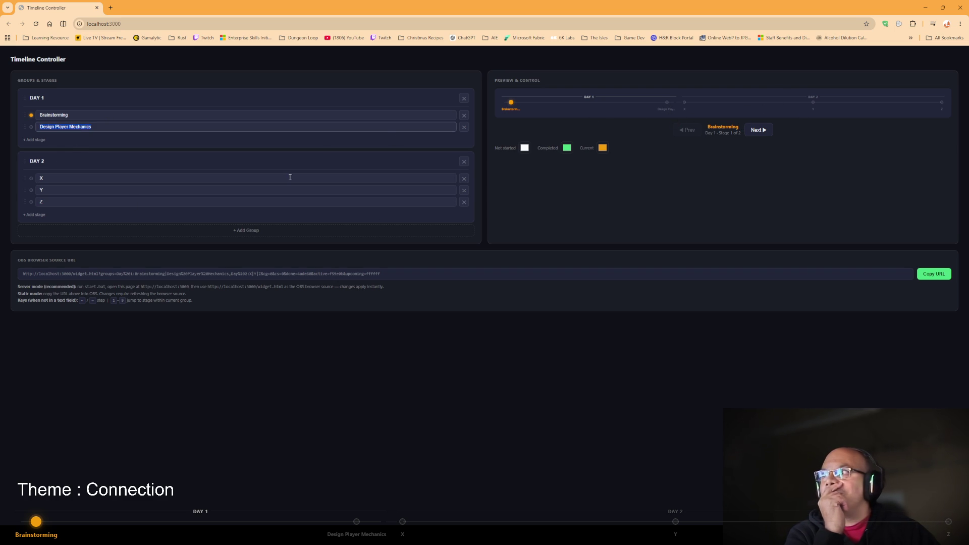
click(464, 162)
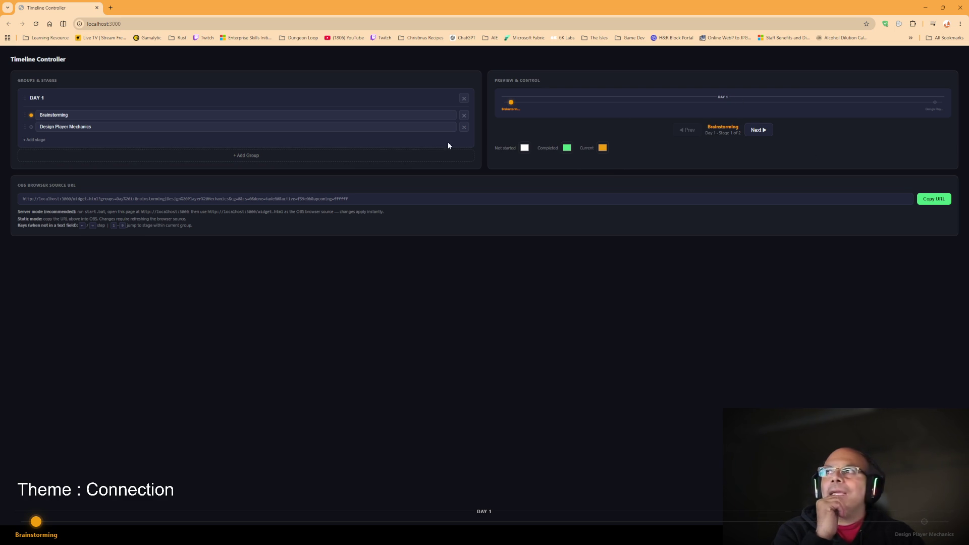
click(32, 127)
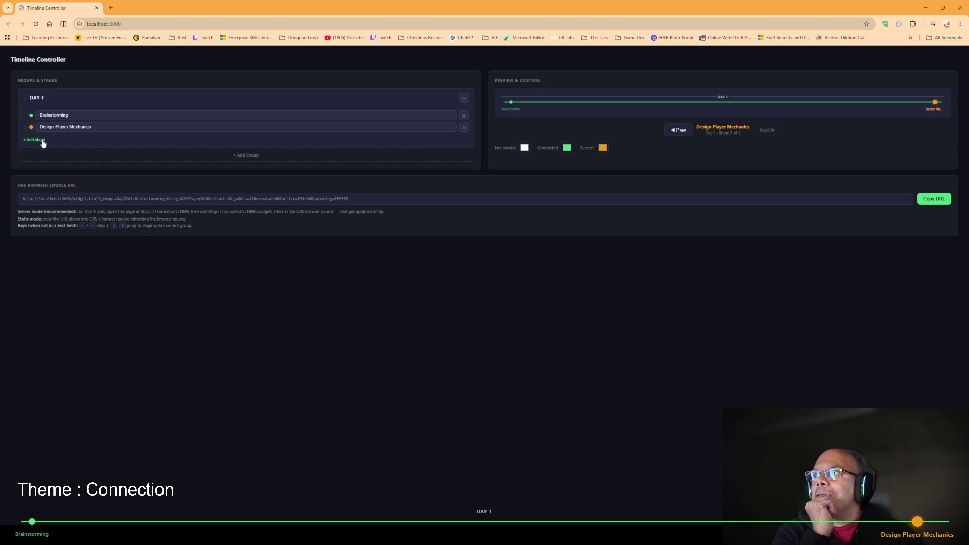
click(35, 140)
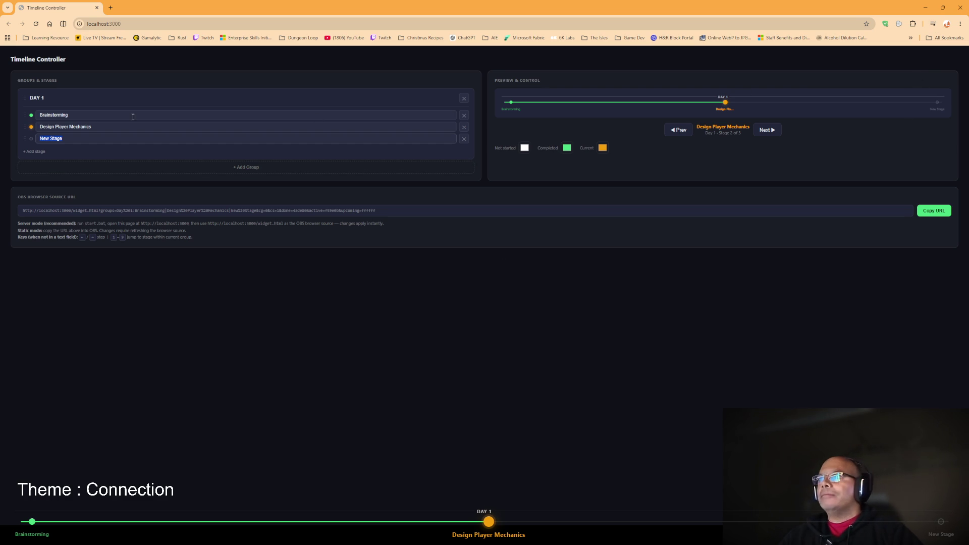
Rename Design Player Mechanics to 'Player Movement' and the New Stage to 'Export to Web'.
click(101, 127)
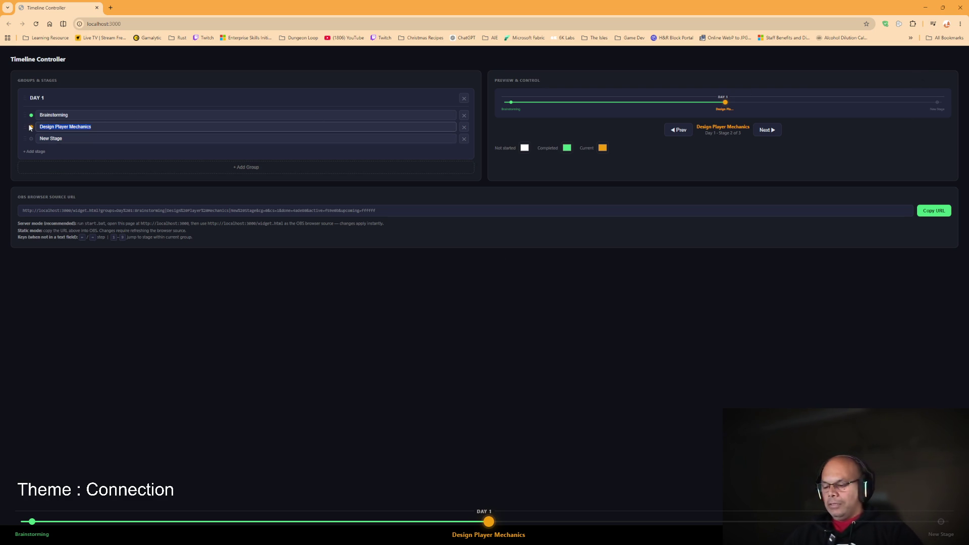
text(Player Movement)
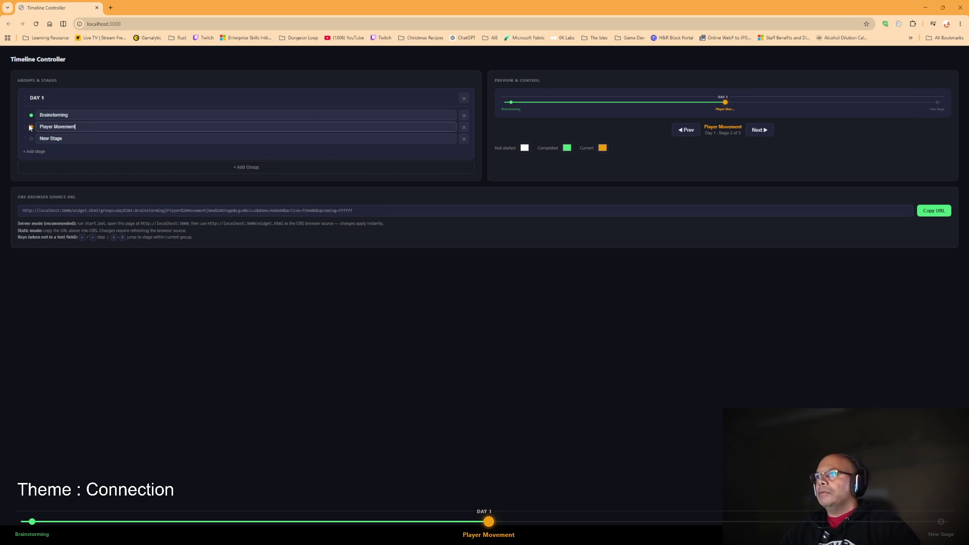
click(68, 138)
text(Export to )
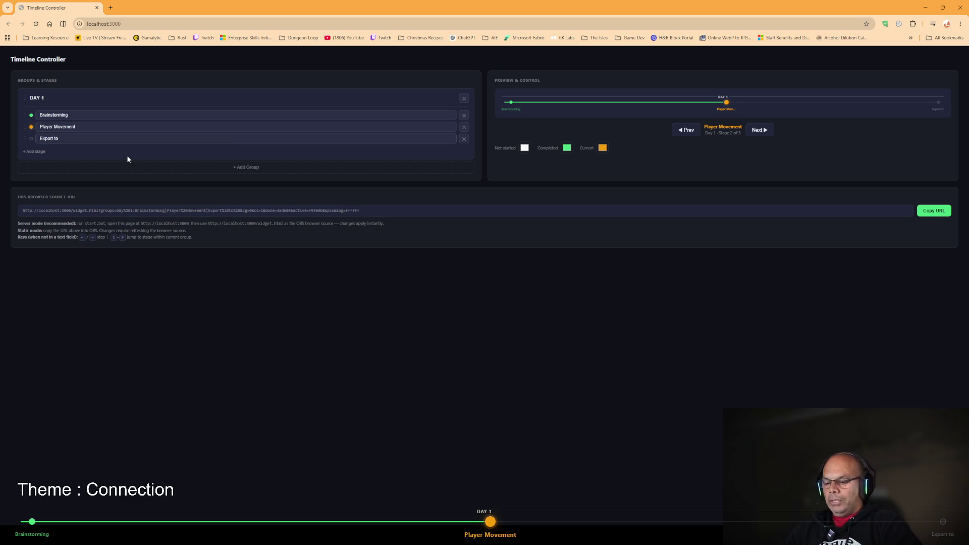
text(I)
key(BackSpace)
text(Web)
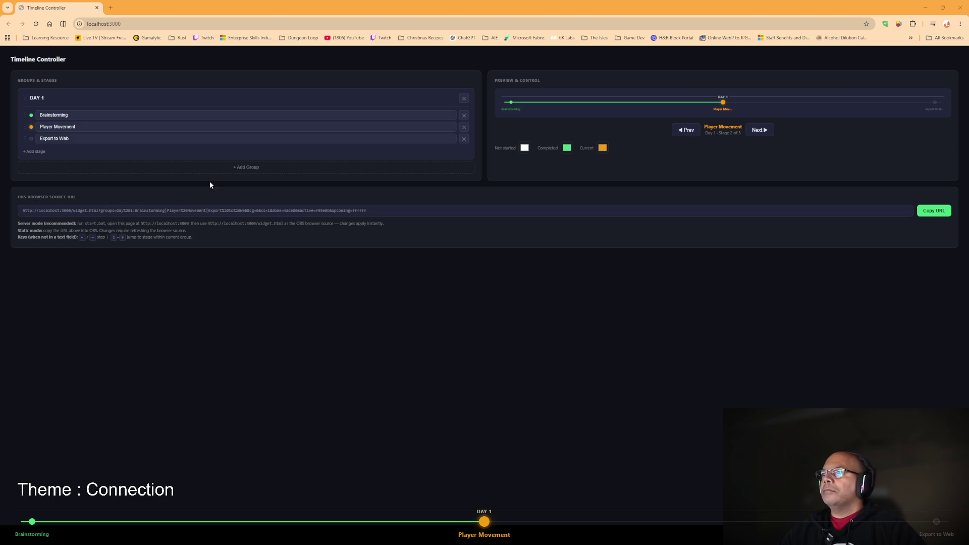
Add two more Day 1 stages named 'Collectable' and 'Collection System'.
click(34, 152)
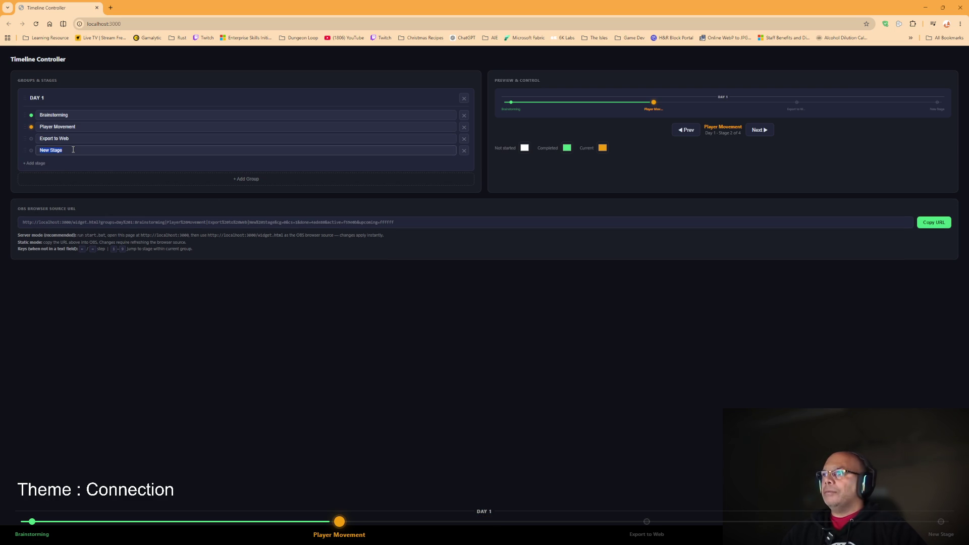
text(Collec)
text(table)
key(BackSpace)
key(BackSpace)
key(BackSpace)
text(an I)
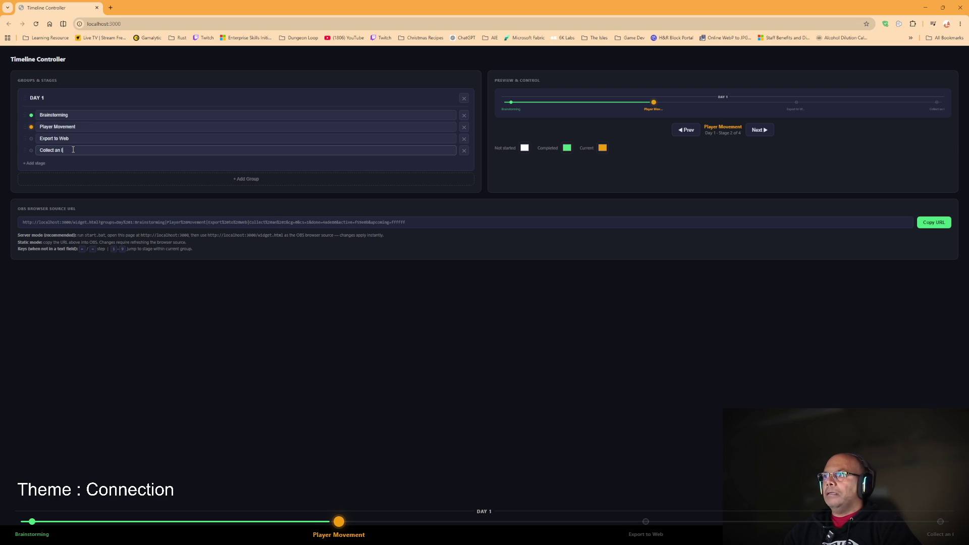
text(tem)
key(BackSpace)
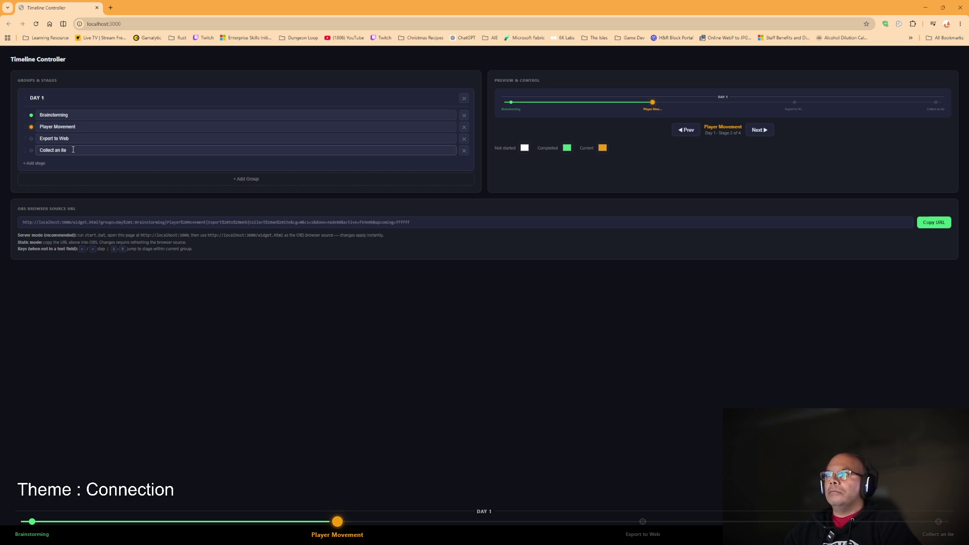
key(BackSpace)
key(BackSpace)
key(BackSpace)
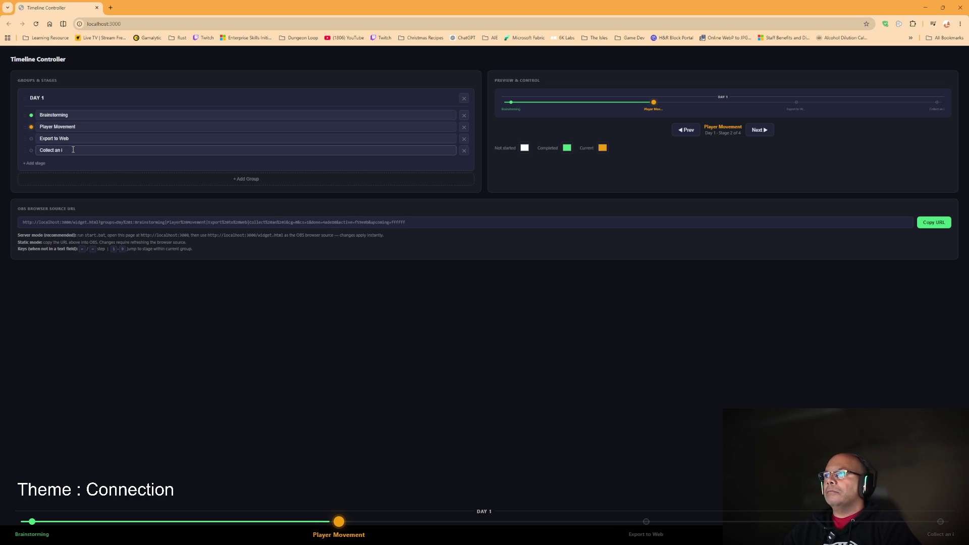
text(able)
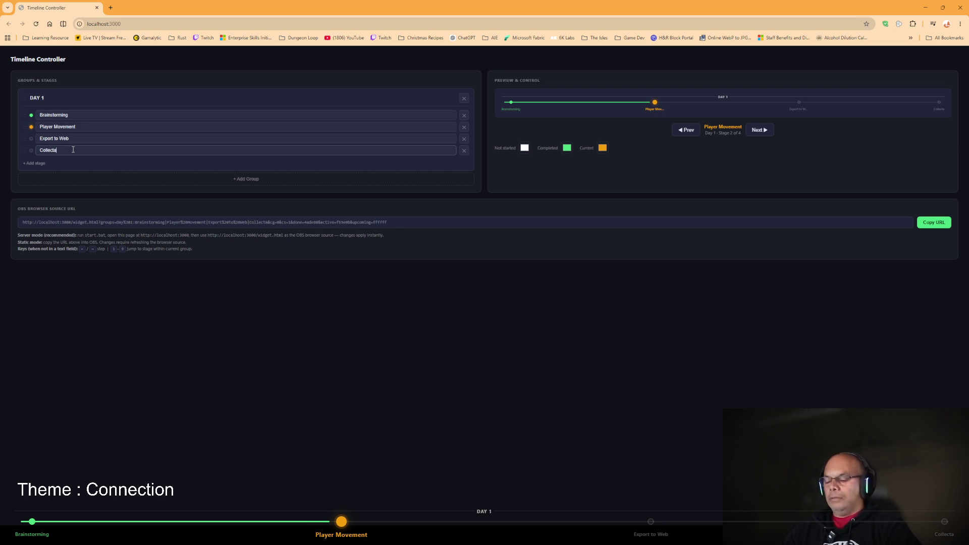
click(35, 163)
text(Collectio)
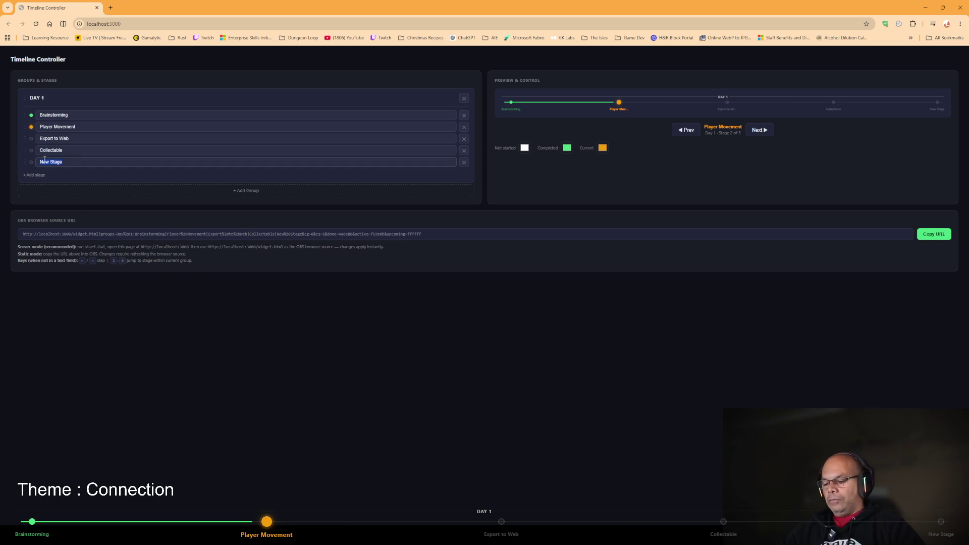
text(n)
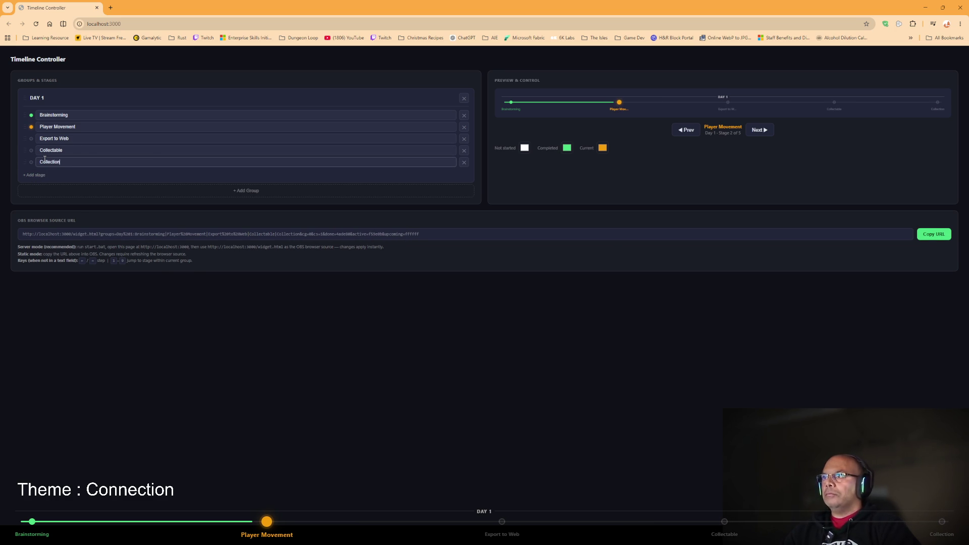
text( System)
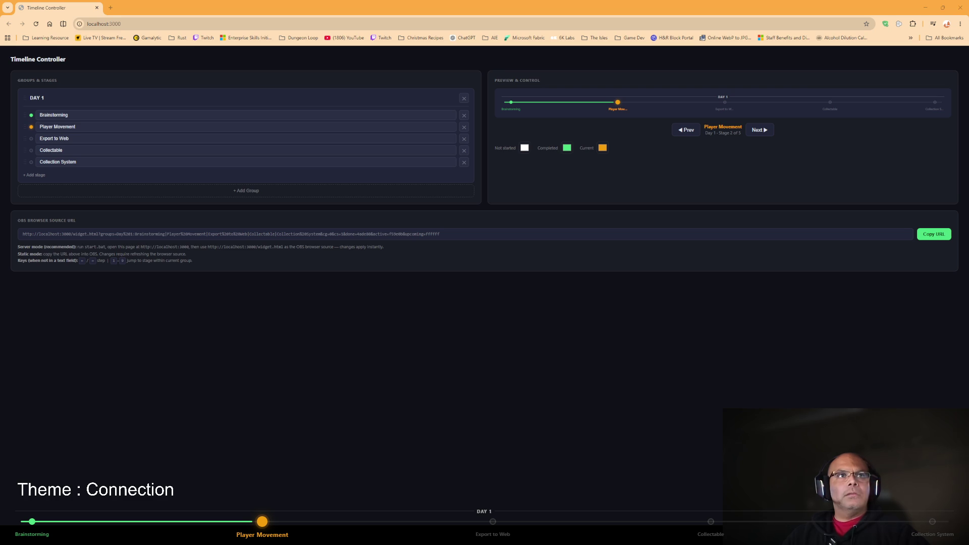
key(super+shift+s)
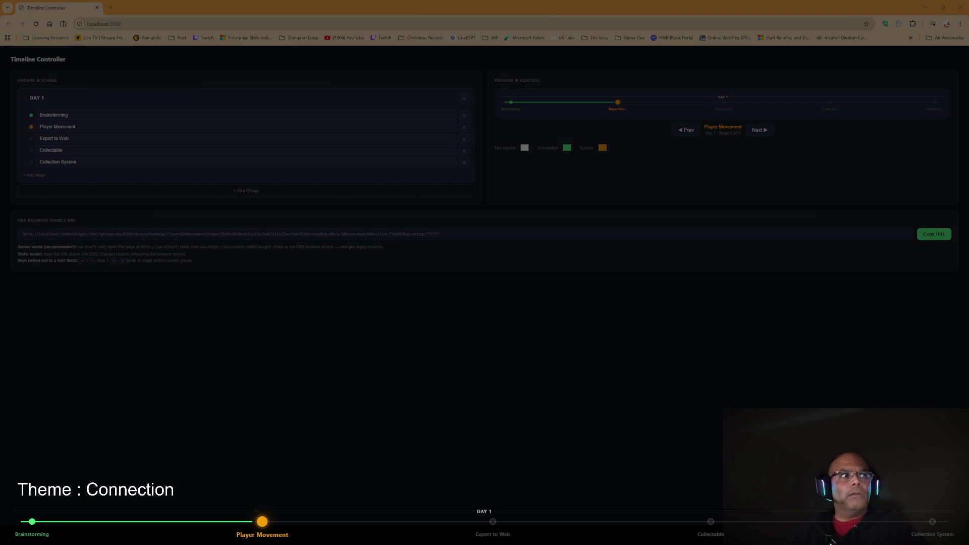
key(Escape)
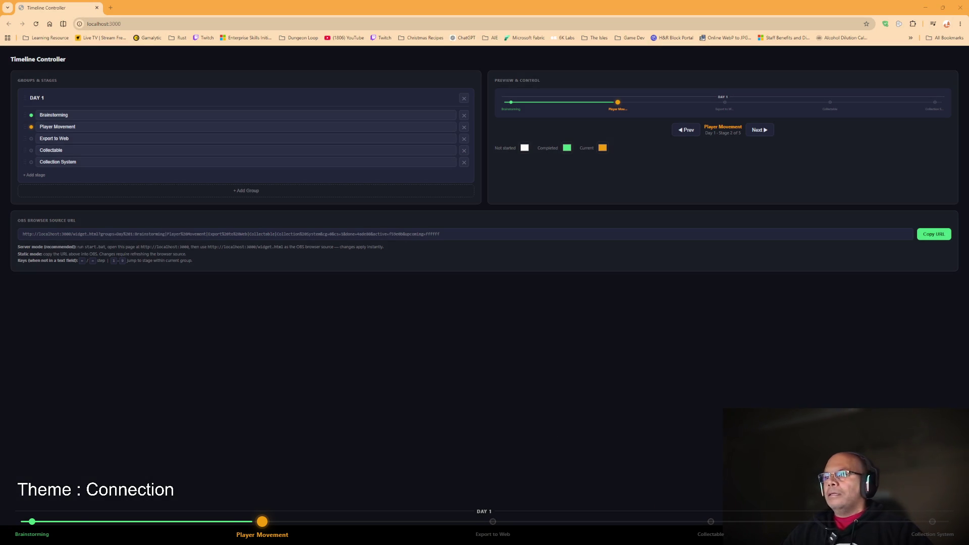
mouse_move(288, 543)
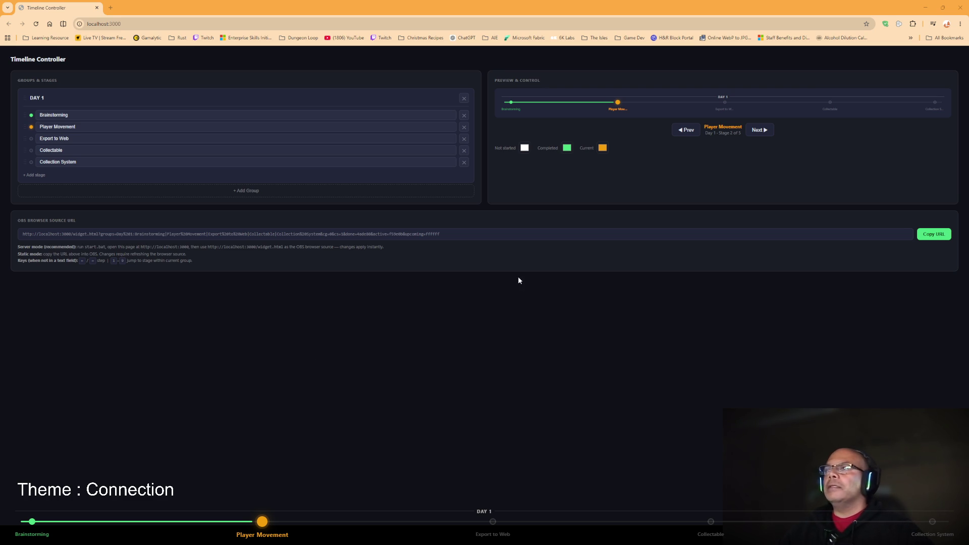
Switch to the Chrome window showing the itch.io 'Signal by SneakysLab' draft page.
key(alt+Tab)
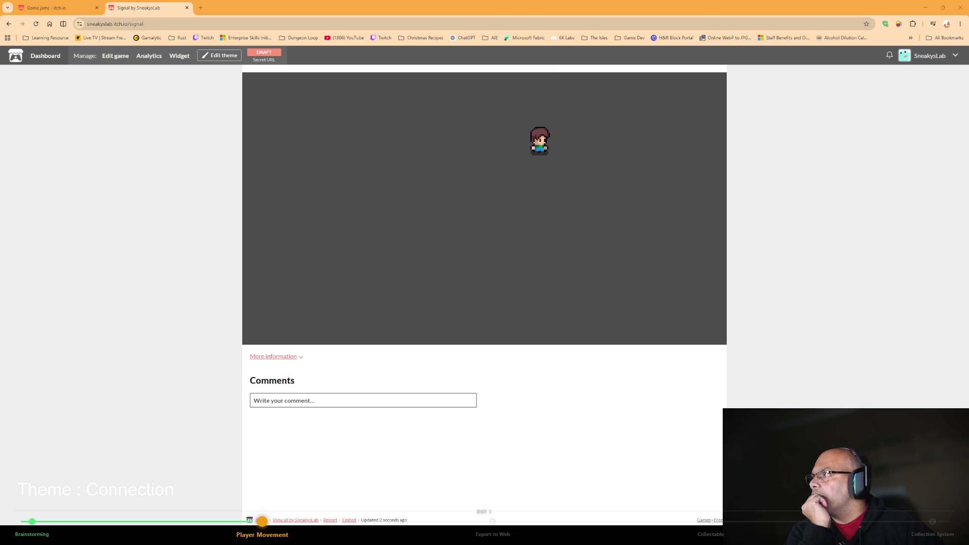
Walk the robot down, left, up and right in the embedded game to test controls.
key(Down)
key(Left)
key(Up)
key(Right)
key(Down)
key(Right)
key(Left)
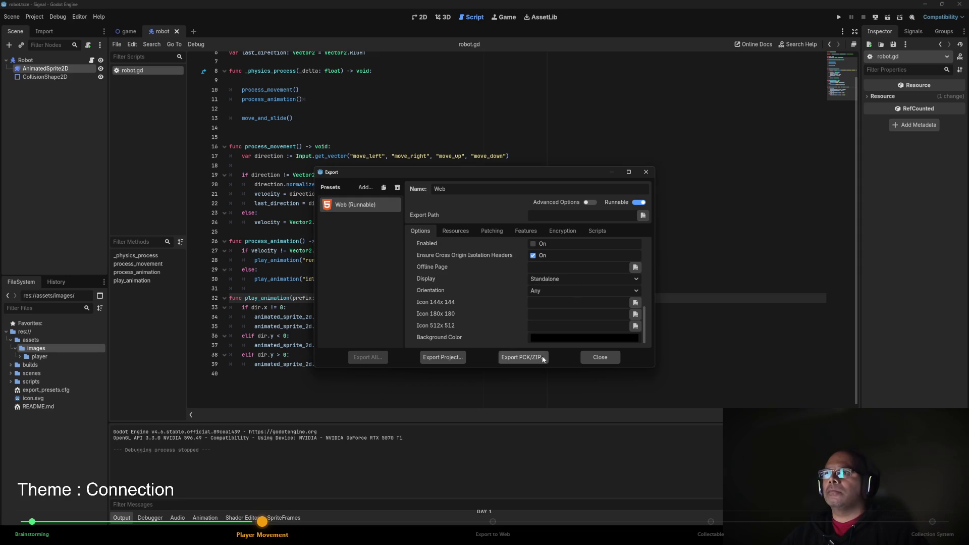
Close the Export dialog, place the cursor at line 23 of robot.gd, then go to GitHub Desktop.
click(595, 357)
click(504, 211)
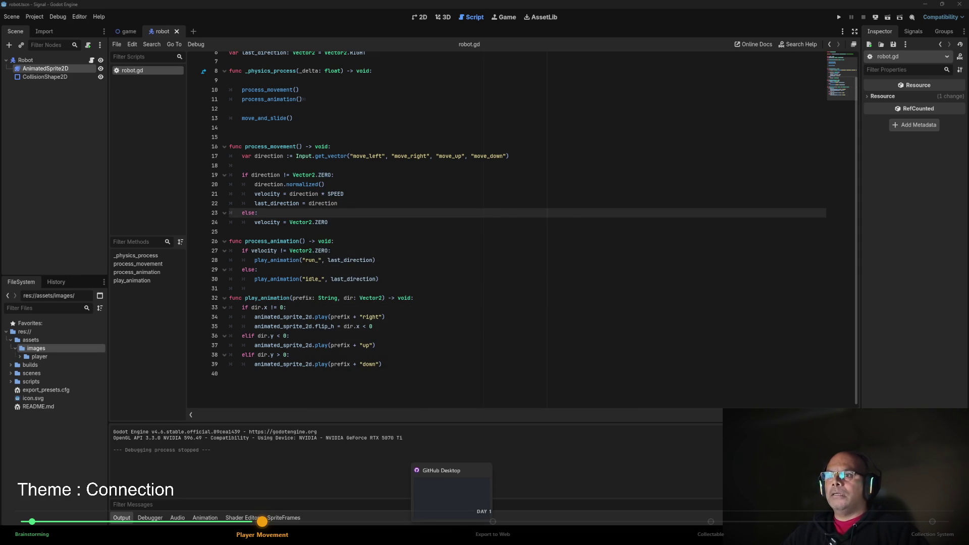
key(alt+Tab)
Commit the 24 changed files to main with summary 'player movement and animations'.
click(91, 456)
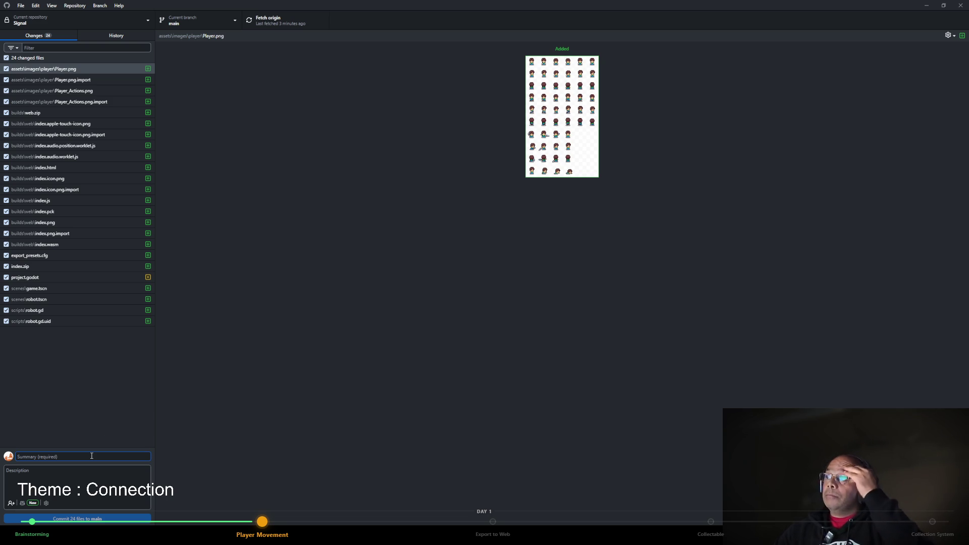
text(playment)
key(BackSpace)
key(BackSpace)
key(BackSpace)
text(er)
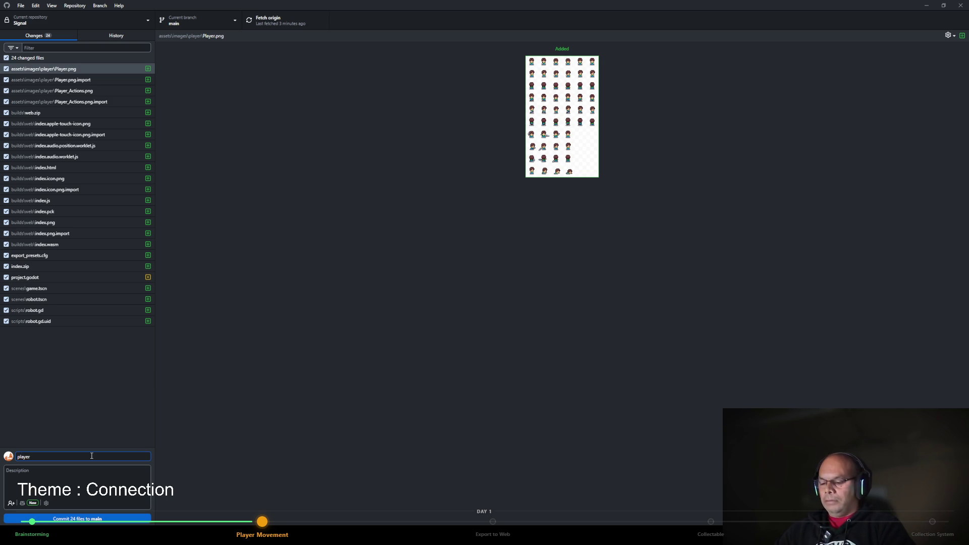
text( movement and animations)
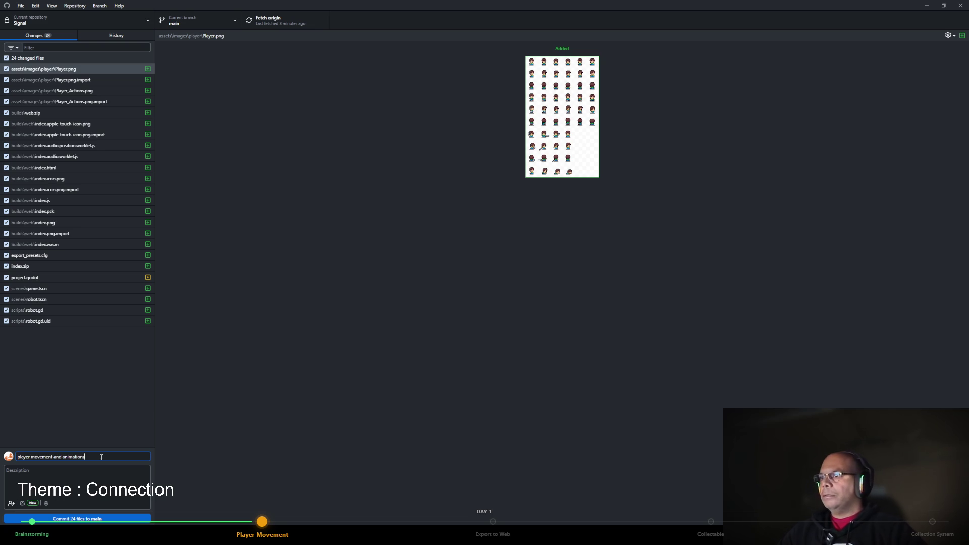
click(101, 520)
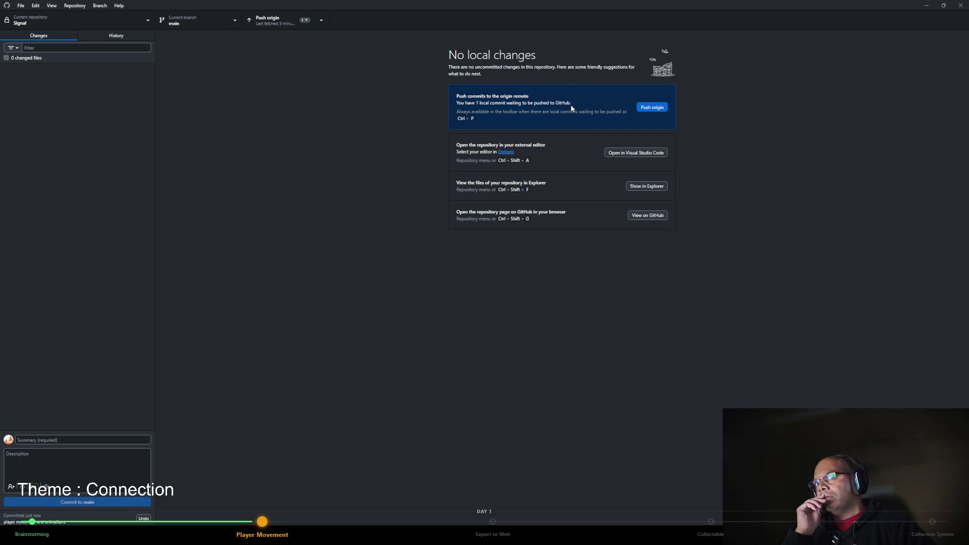
Open the History view and select the 'player movement and animations' commit.
click(321, 23)
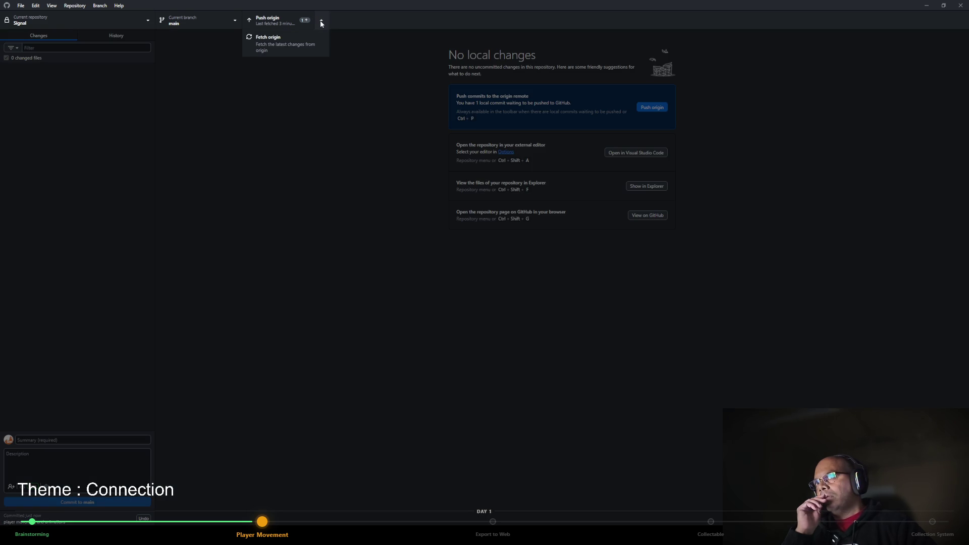
click(347, 57)
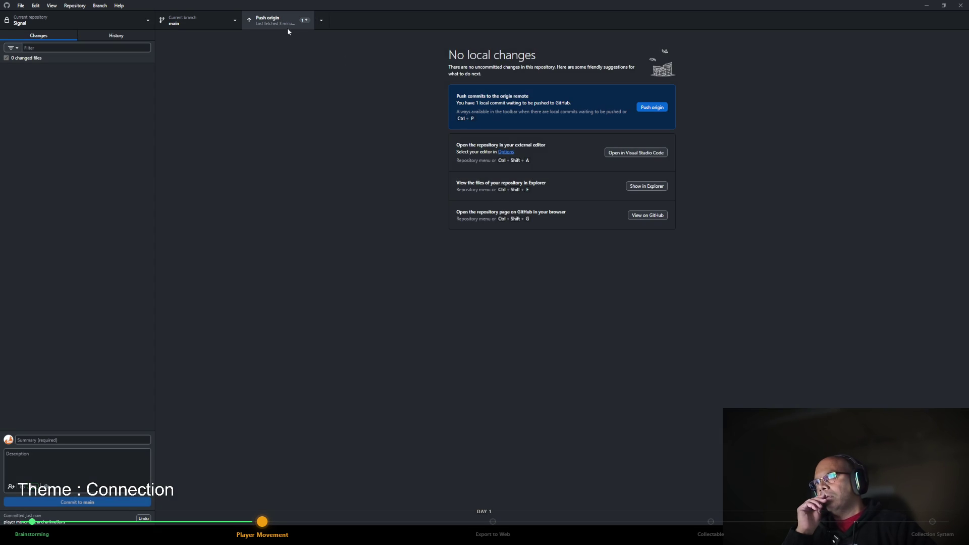
click(116, 36)
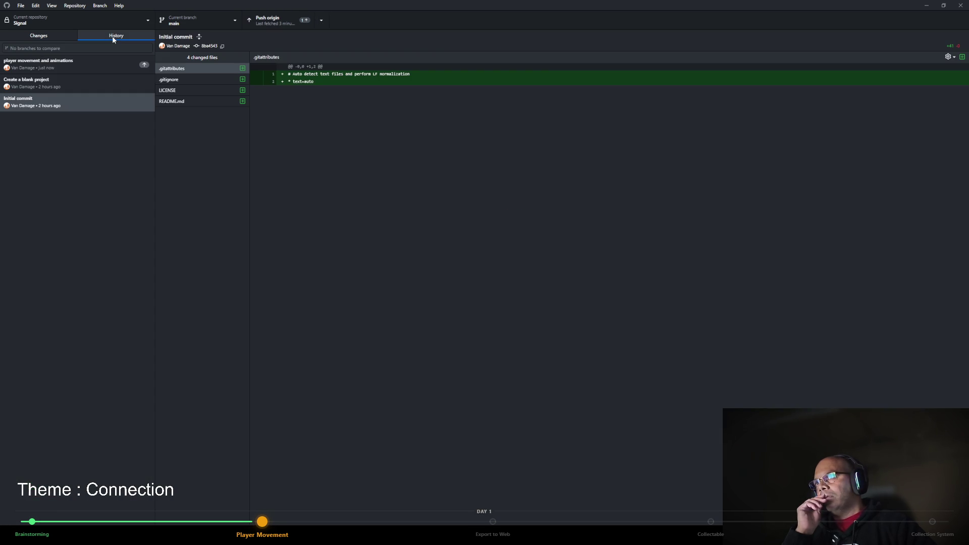
click(89, 69)
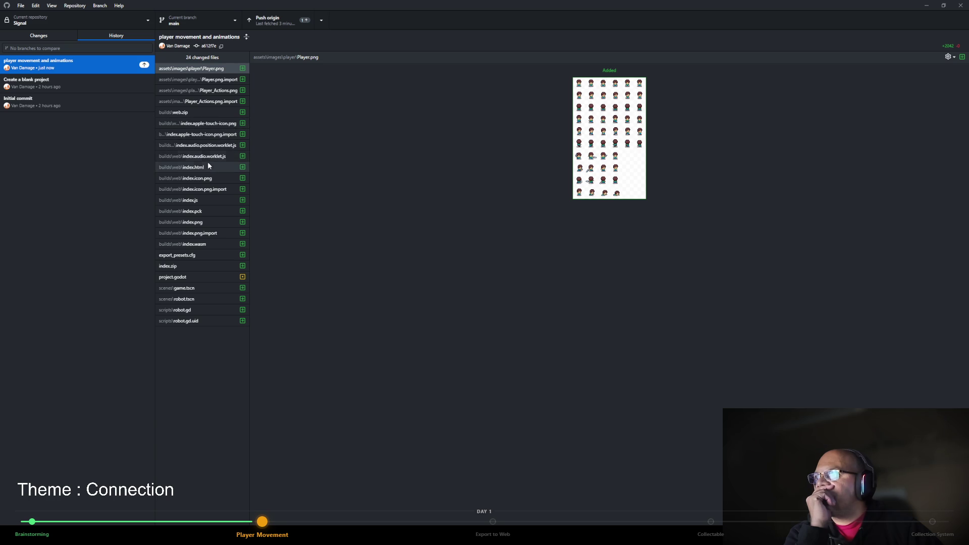
Show the builds/web/index.wasm change and copy a changed file's relative path.
click(241, 246)
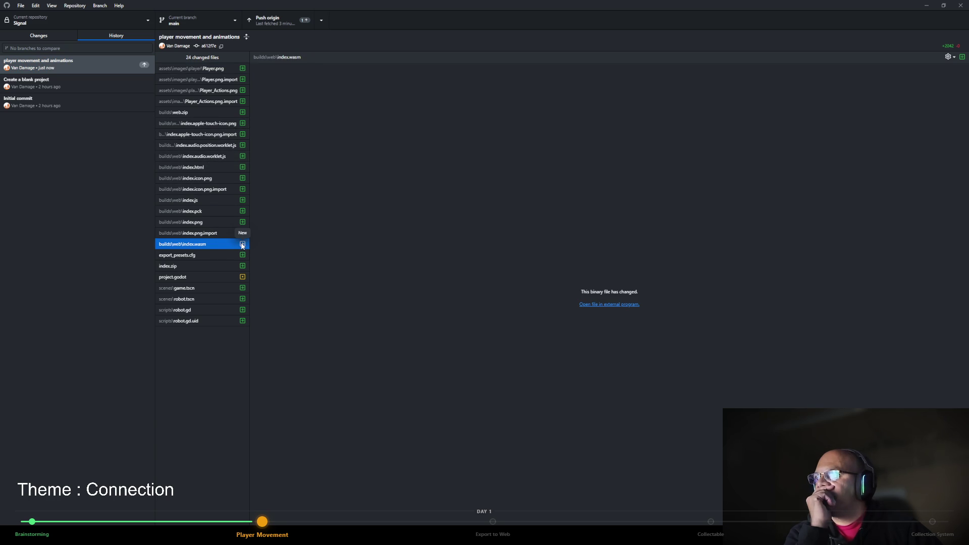
right_click(221, 244)
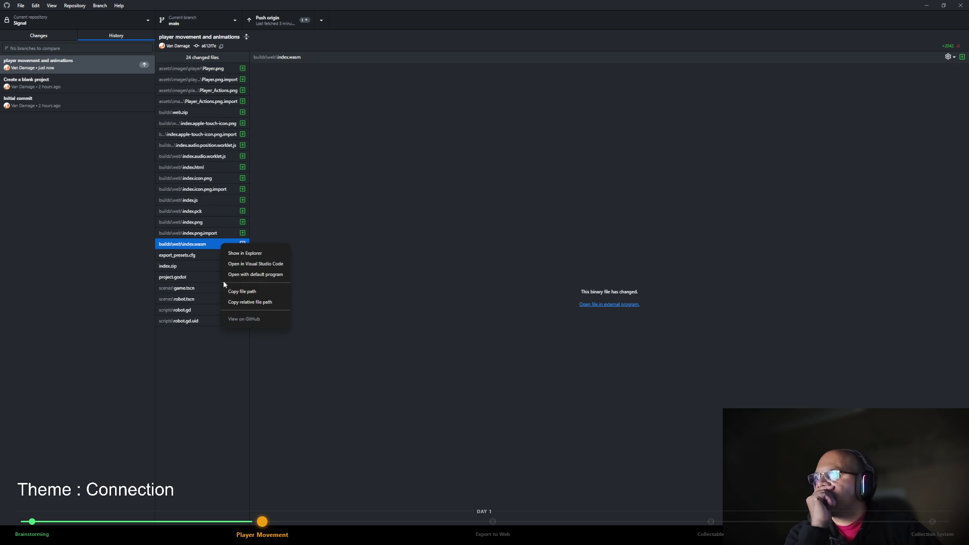
click(222, 355)
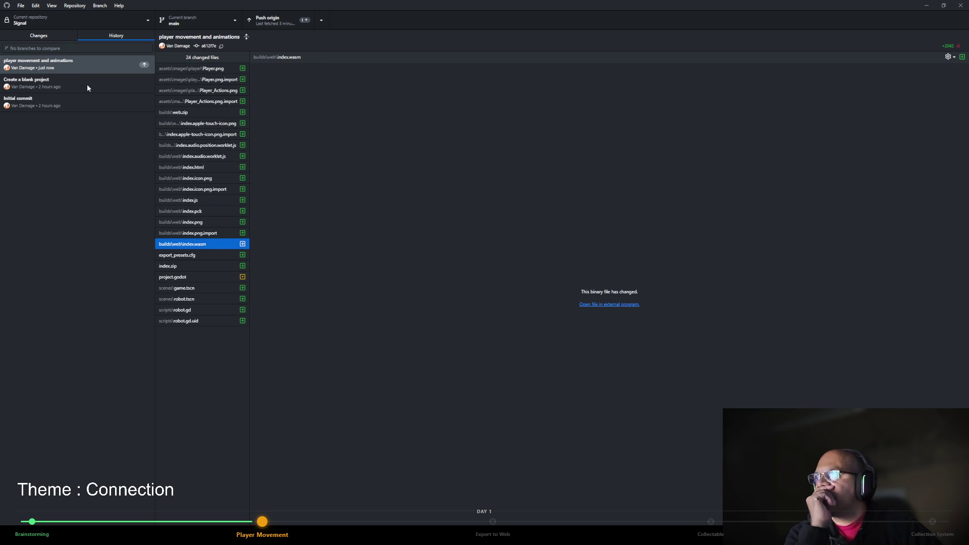
right_click(90, 68)
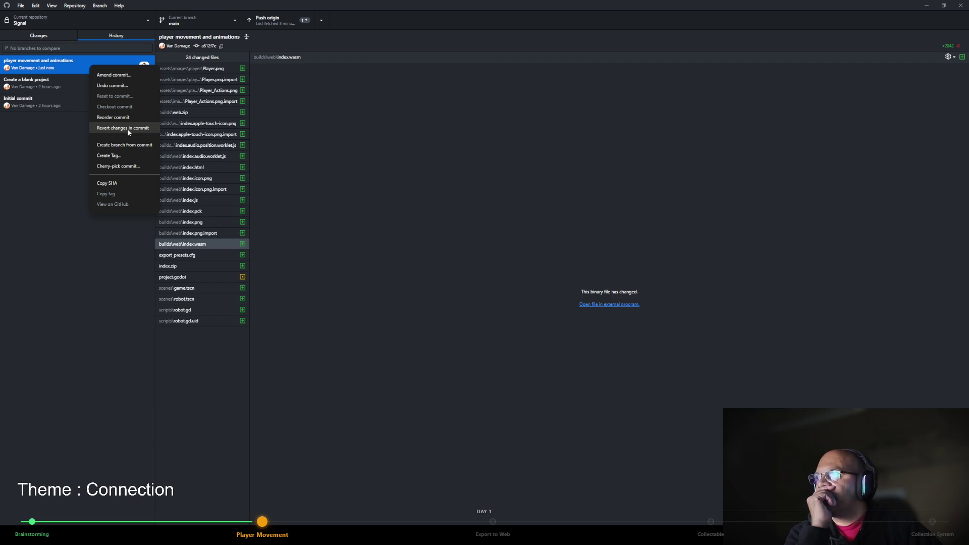
click(143, 256)
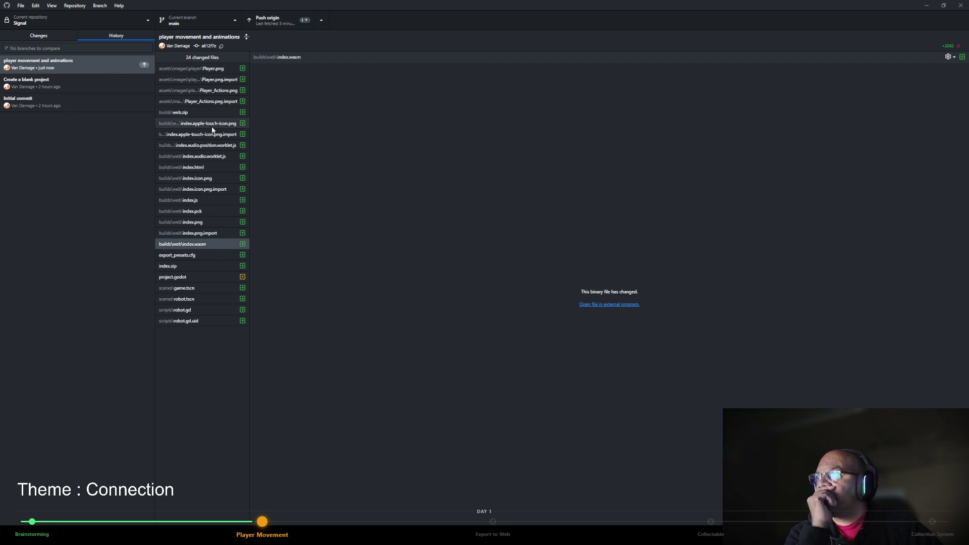
right_click(234, 178)
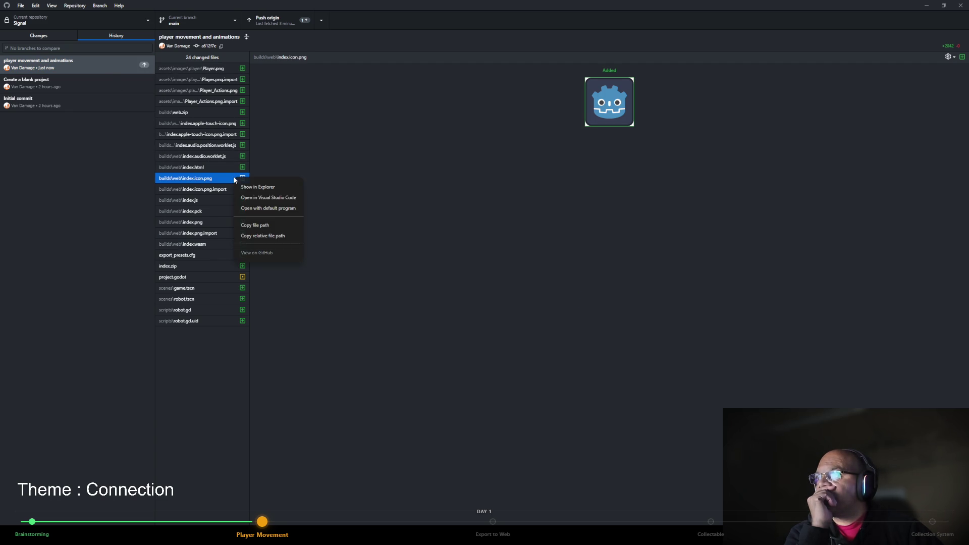
click(248, 237)
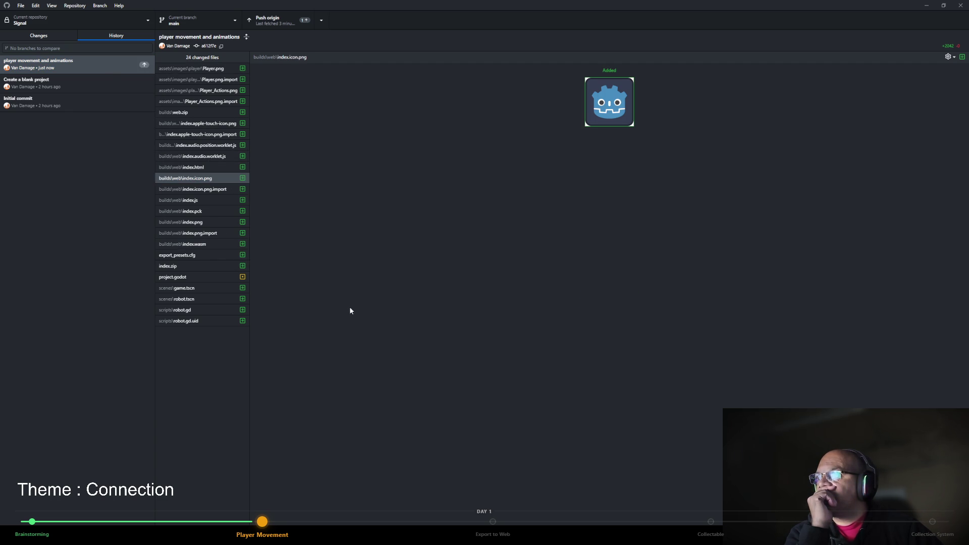
right_click(207, 243)
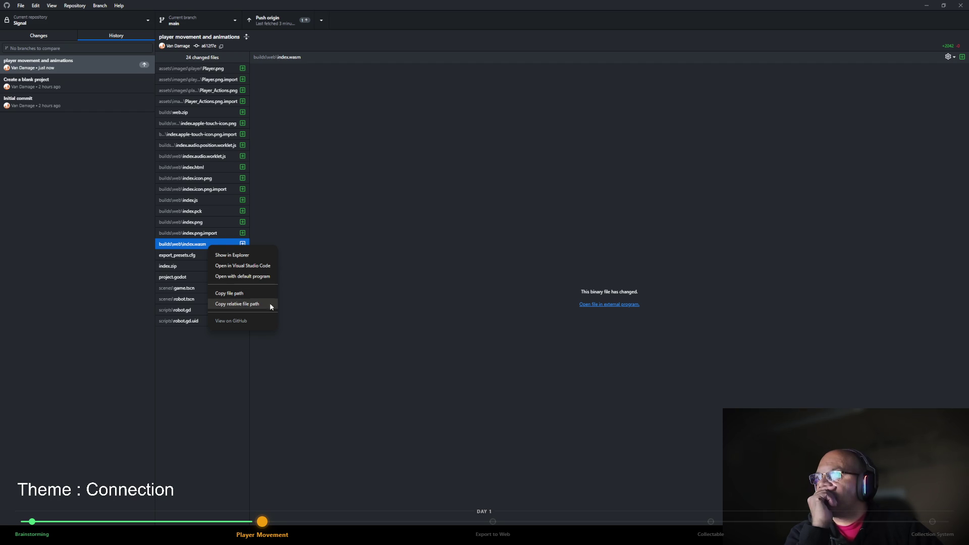
click(364, 303)
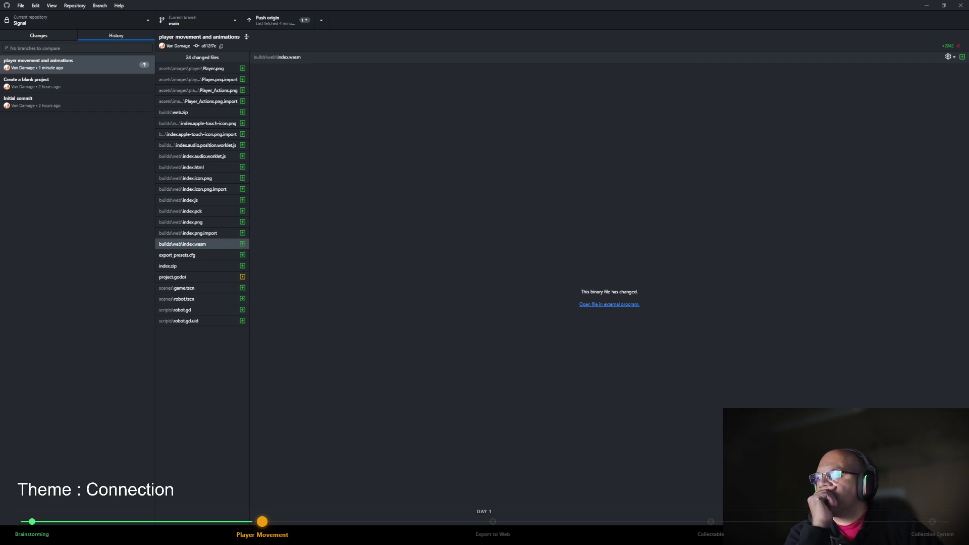
mouse_move(288, 537)
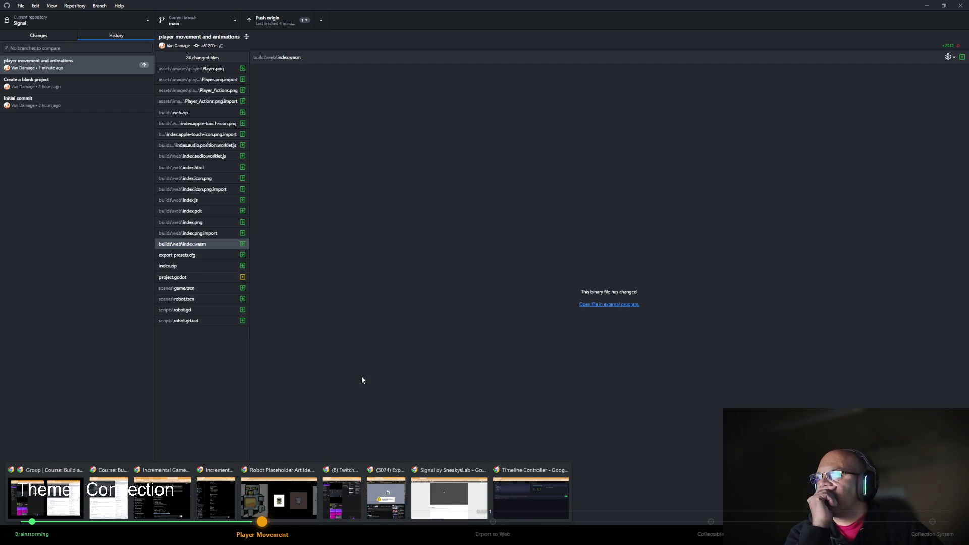
click(60, 291)
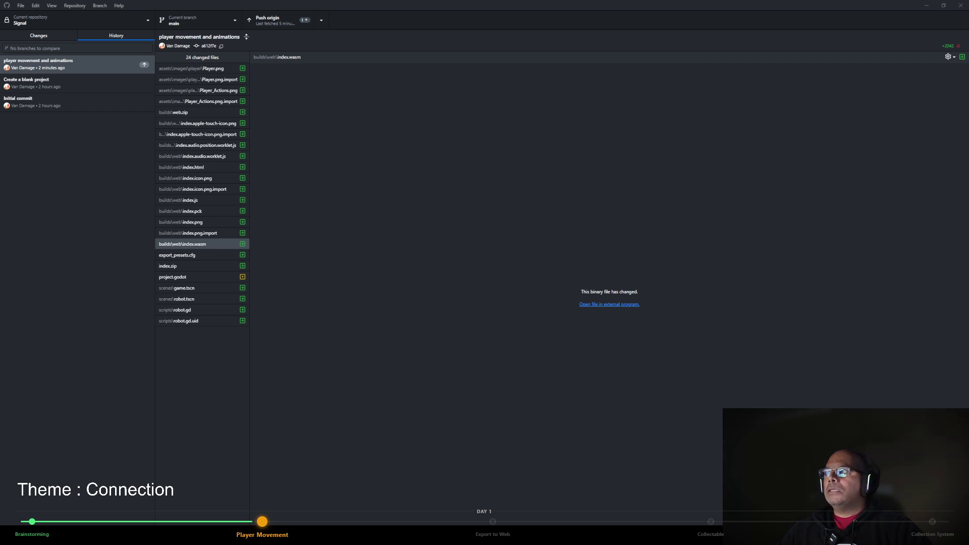
key(super+e)
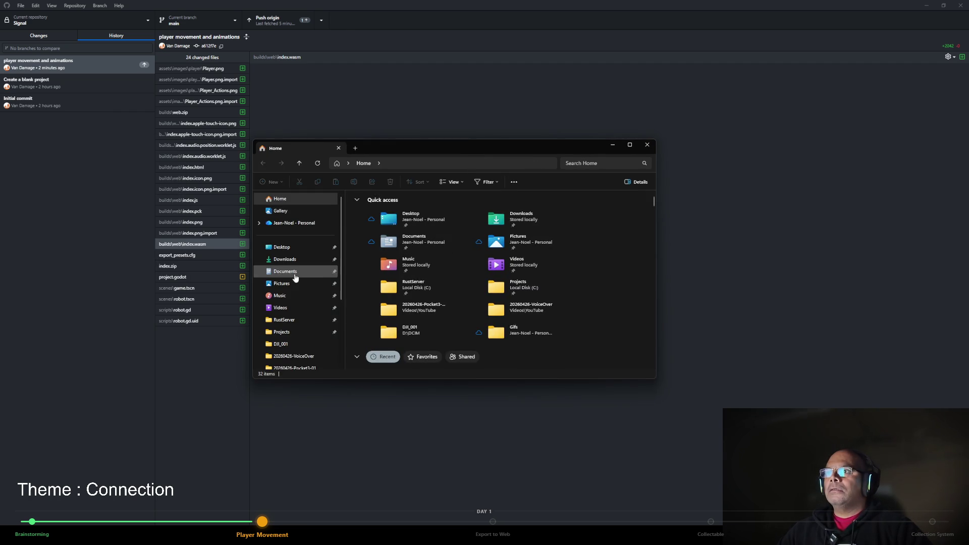
Open the Signal folder under Projects > Godot > Projects, then return to the .gitignore on GitHub.
click(292, 337)
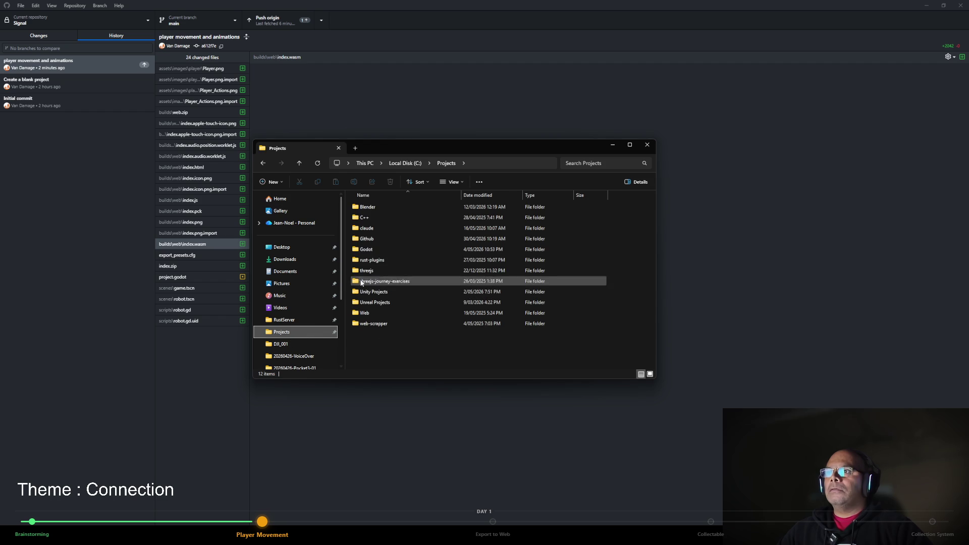
double_click(368, 250)
click(377, 231)
double_click(378, 231)
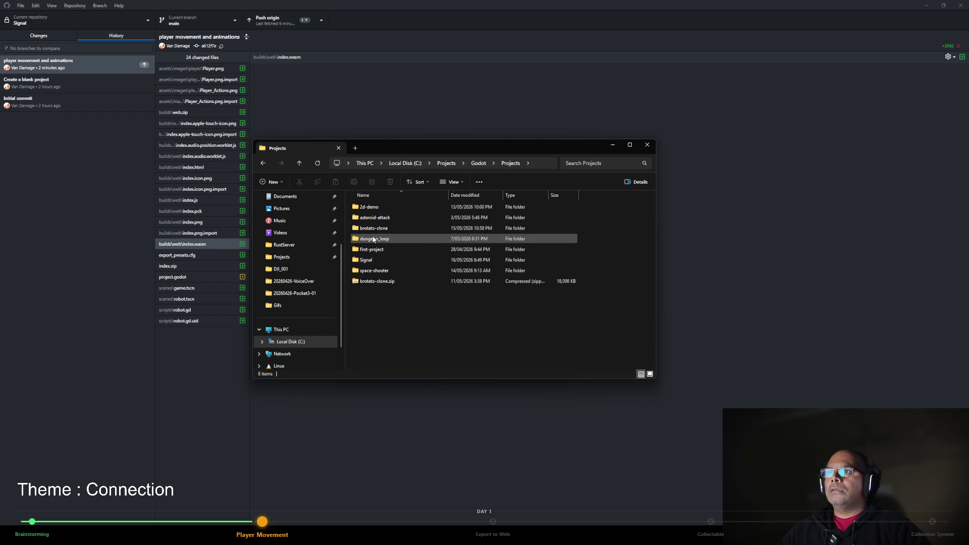
click(369, 261)
double_click(369, 261)
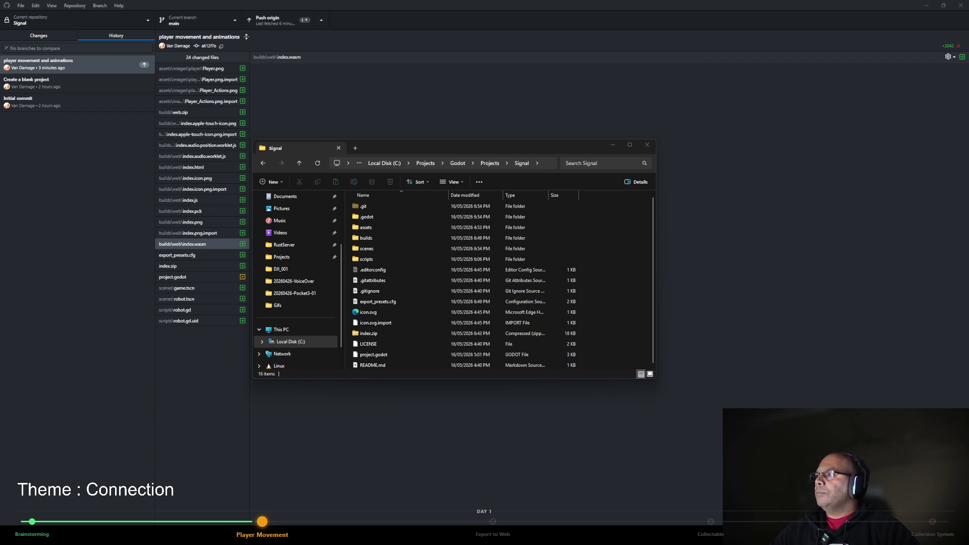
key(alt+Tab)
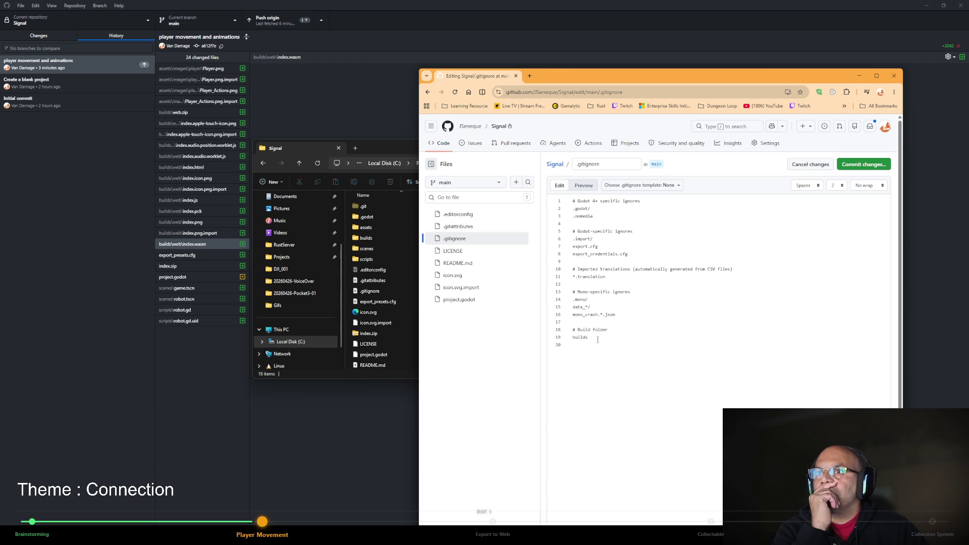
key(super+Down)
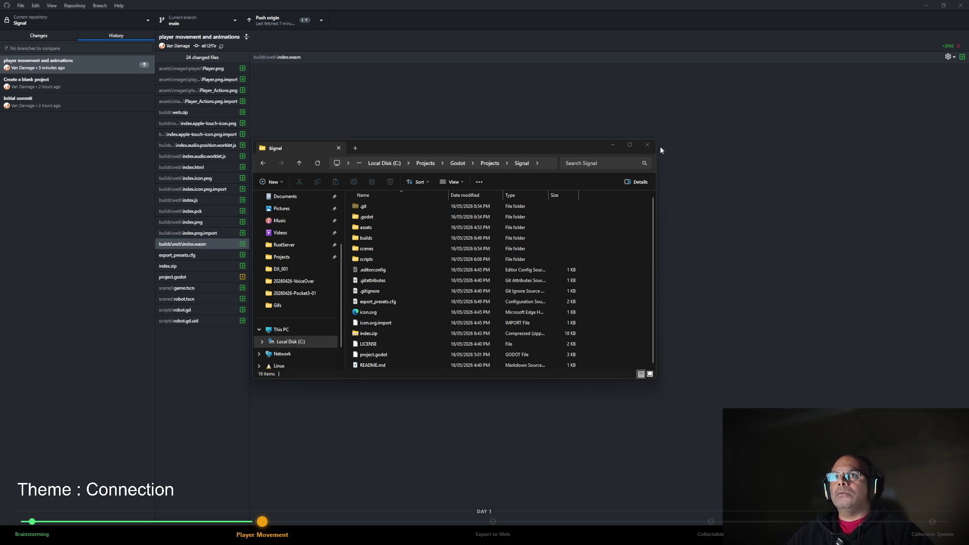
click(647, 145)
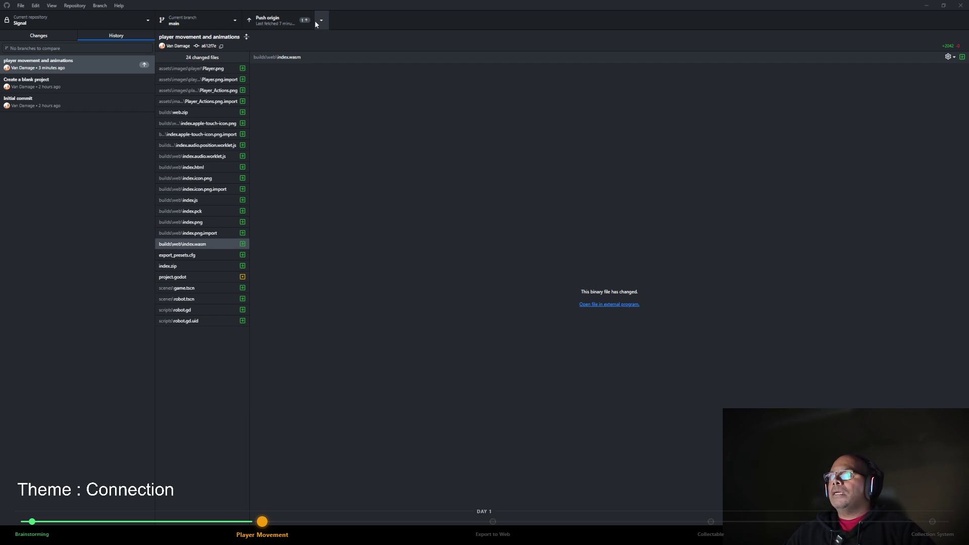
Undo the 24-file commit, pull the updated .gitignore, and recommit the 11 remaining files.
right_click(76, 66)
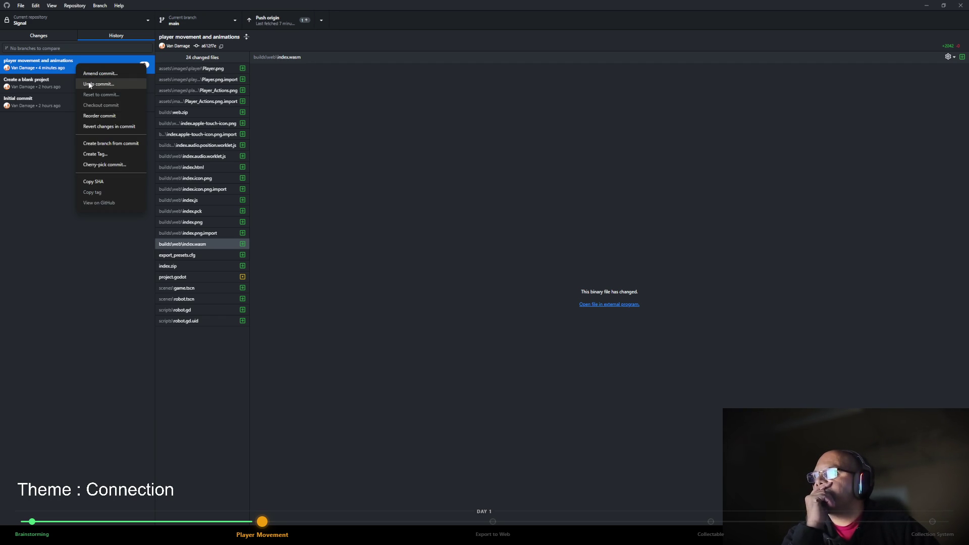
click(89, 83)
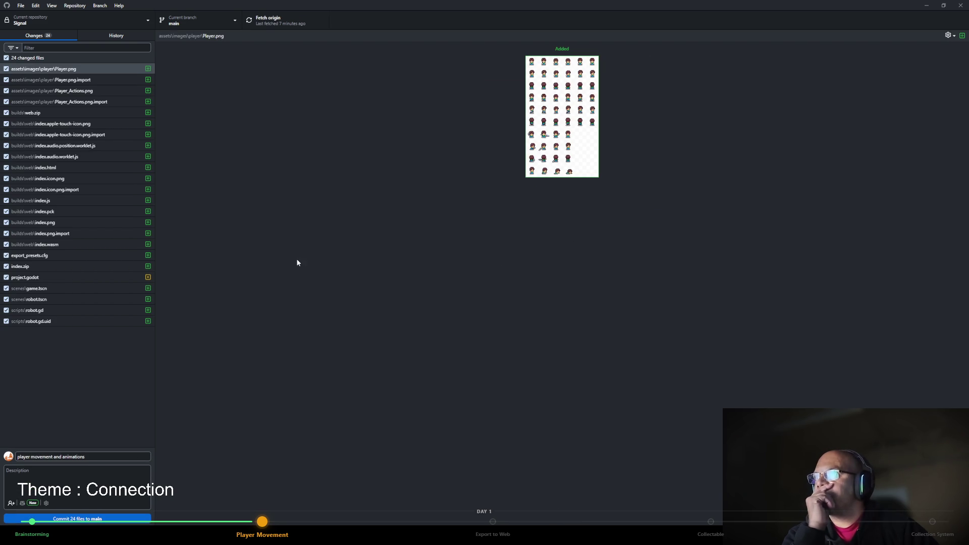
click(290, 23)
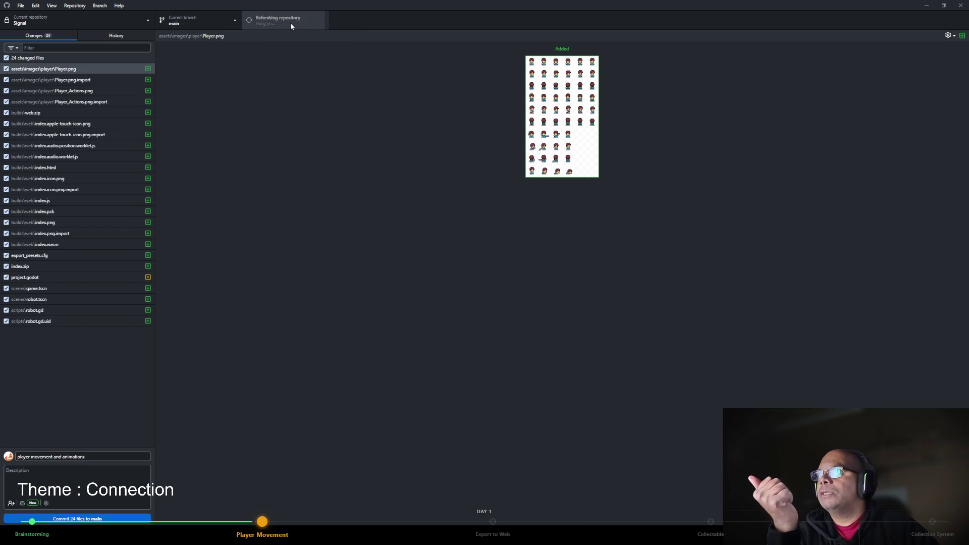
click(298, 26)
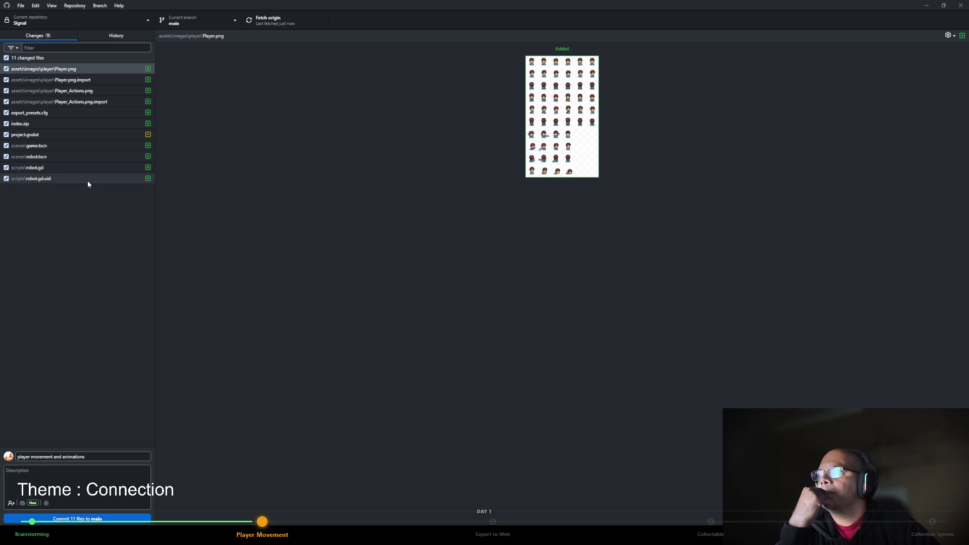
key(ctrl+Return)
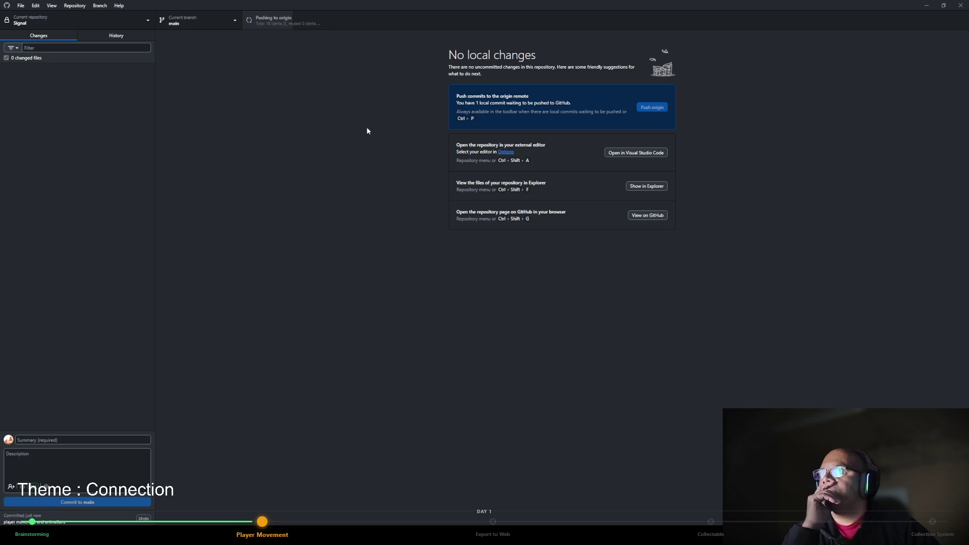
Push the commit to origin with Ctrl+P, then open a new file browser window.
key(ctrl+p)
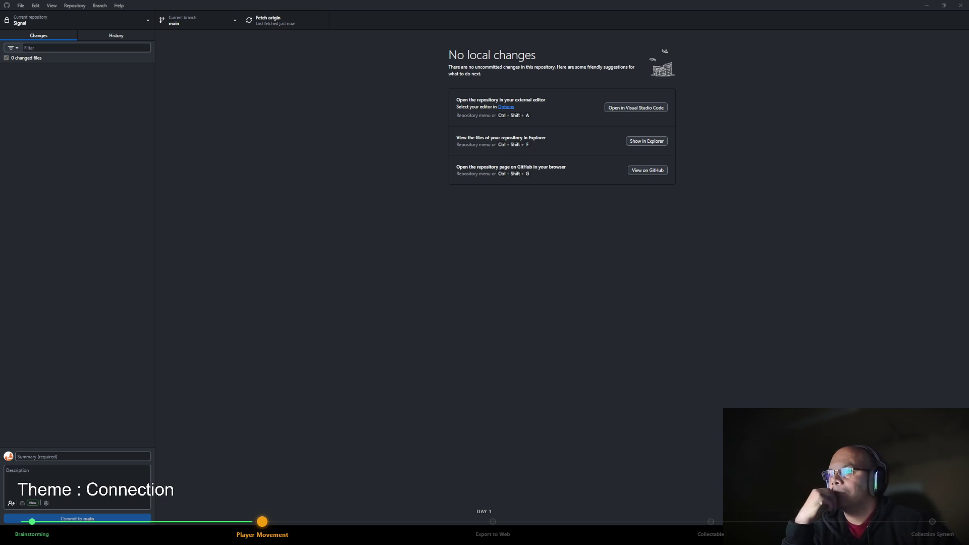
key(ctrl+shift+f)
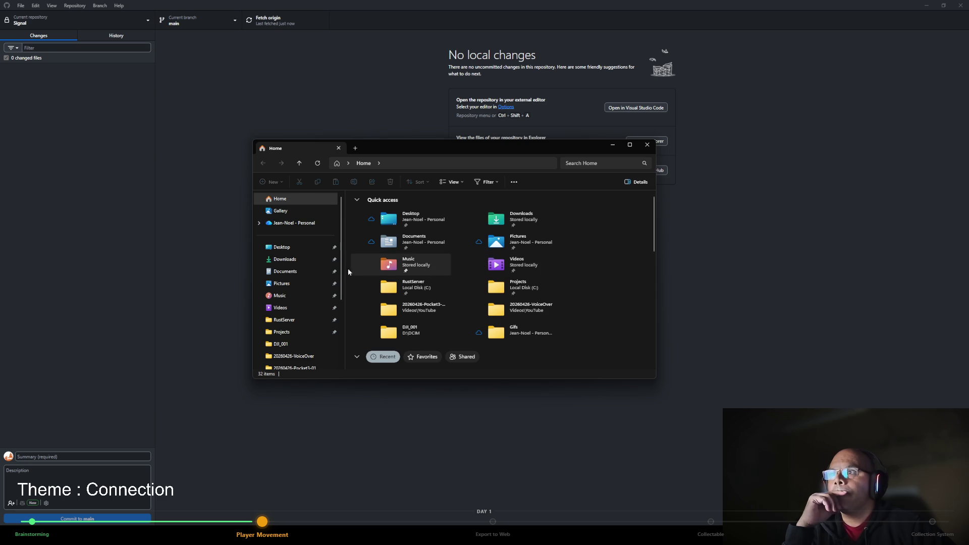
click(282, 331)
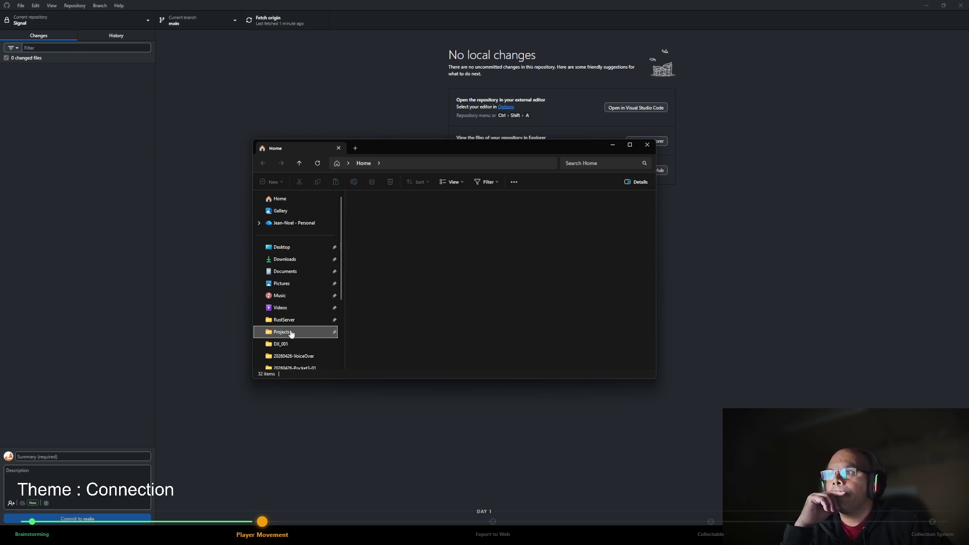
double_click(367, 250)
double_click(370, 229)
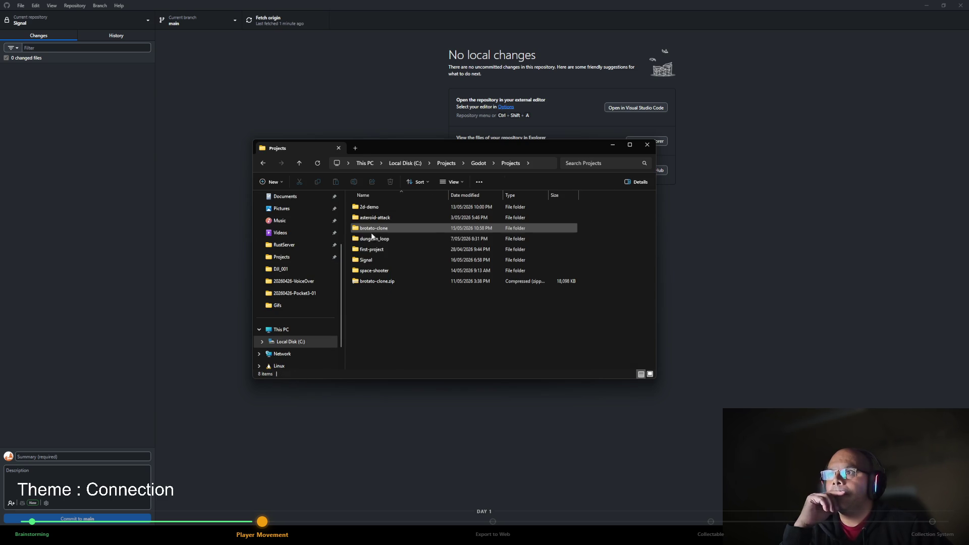
double_click(376, 259)
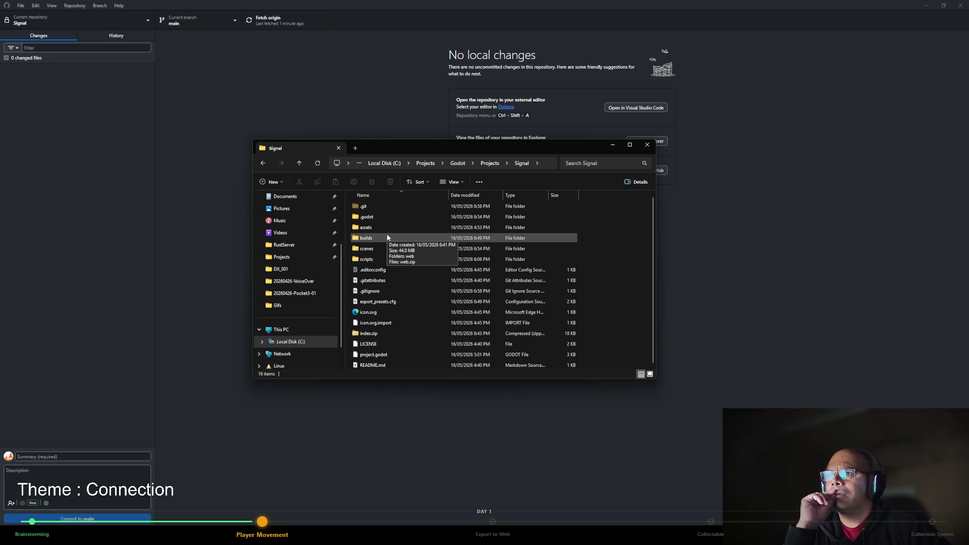
double_click(395, 334)
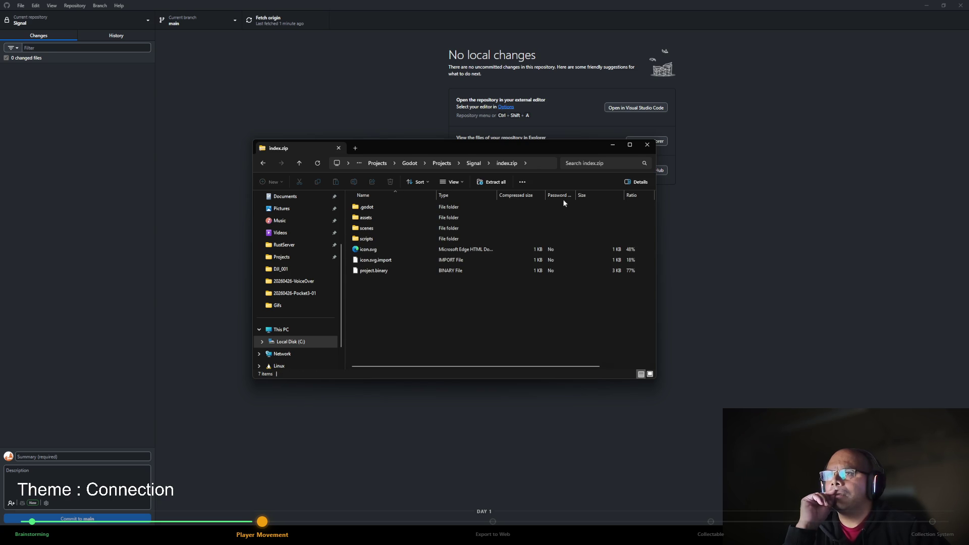
click(644, 148)
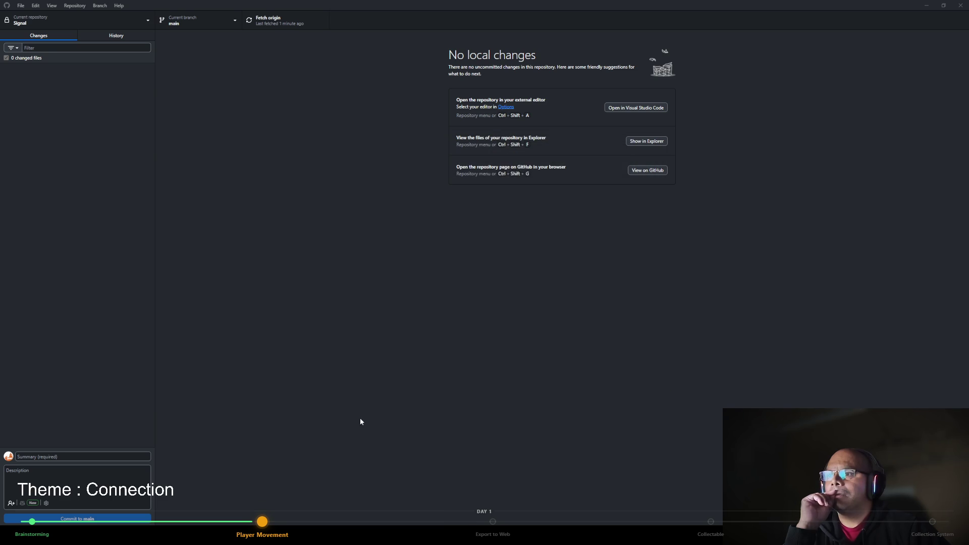
key(super+e)
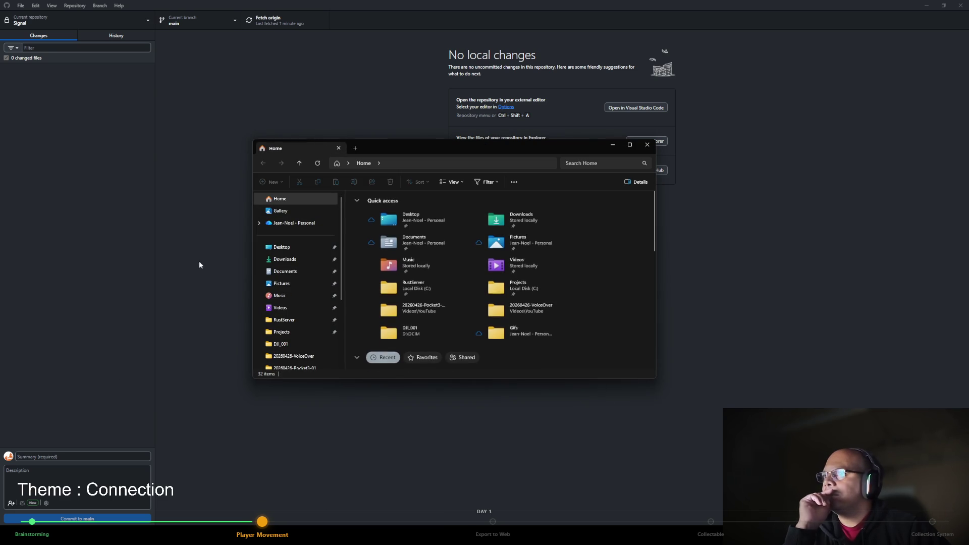
click(647, 145)
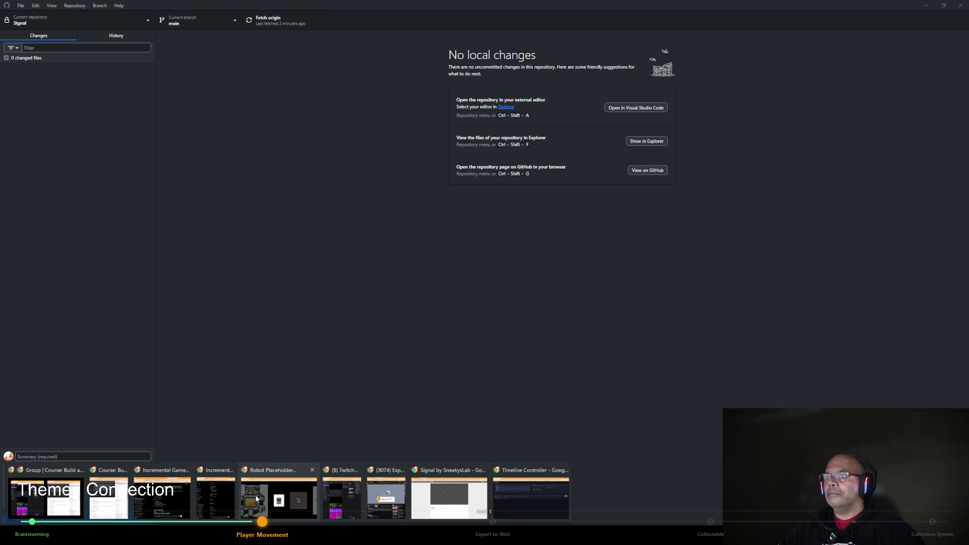
Switch from GitHub Desktop to the Chrome tab with the Signal itch.io draft page.
key(alt+Tab)
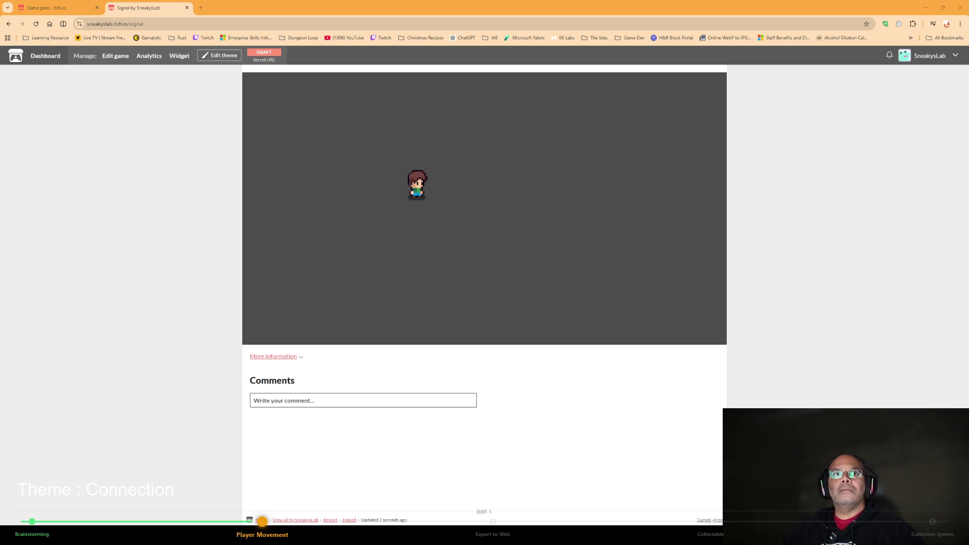
Take two region screenshots of the Signal game area with the robot character.
key(super+shift+s)
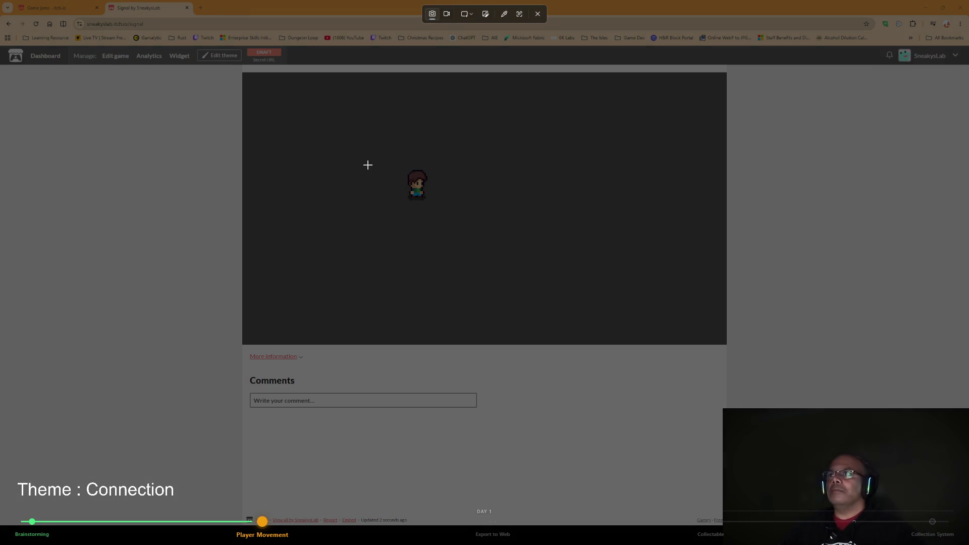
drag(353, 162, 0, 0)
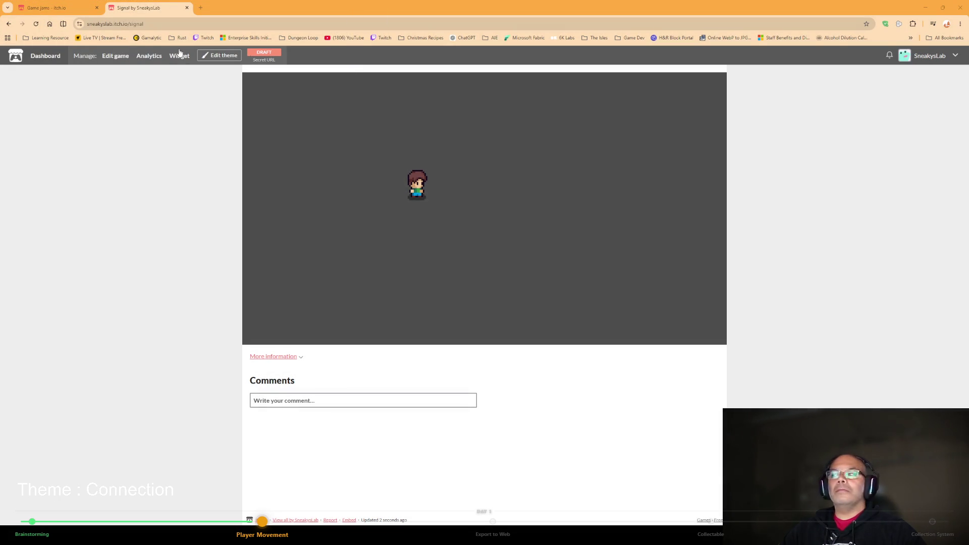
key(super+shift+s)
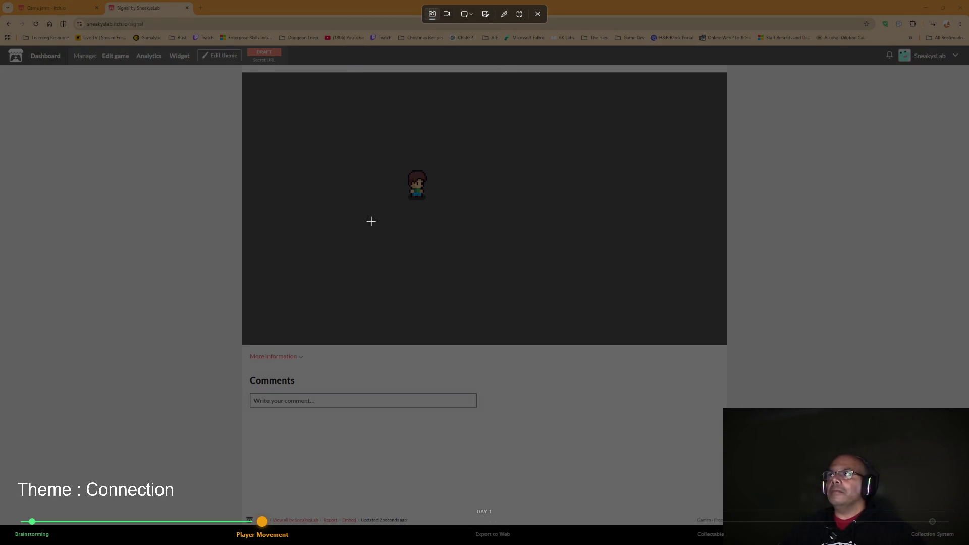
drag(370, 218, 740, 347)
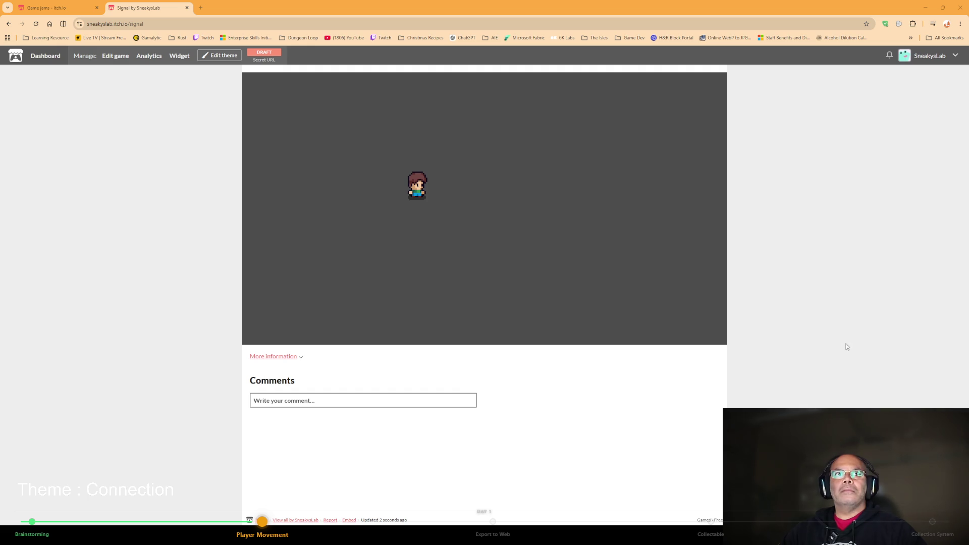
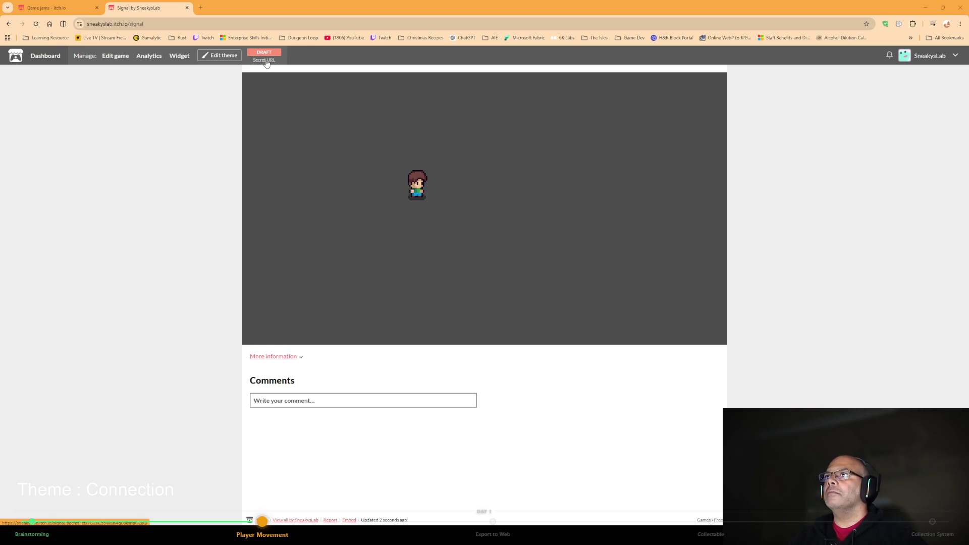
Close the 'Game jams - itch.io' tab so only the Signal draft page remains, and restore the browser to a smaller window.
mouse_move(266, 62)
mouse_down()
mouse_move(215, 98)
mouse_move(273, 66)
mouse_up()
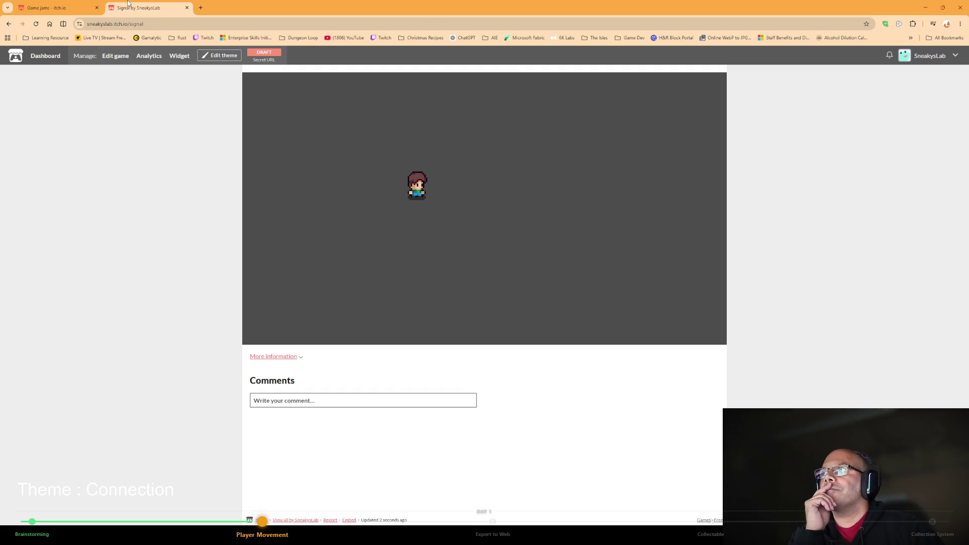
click(97, 8)
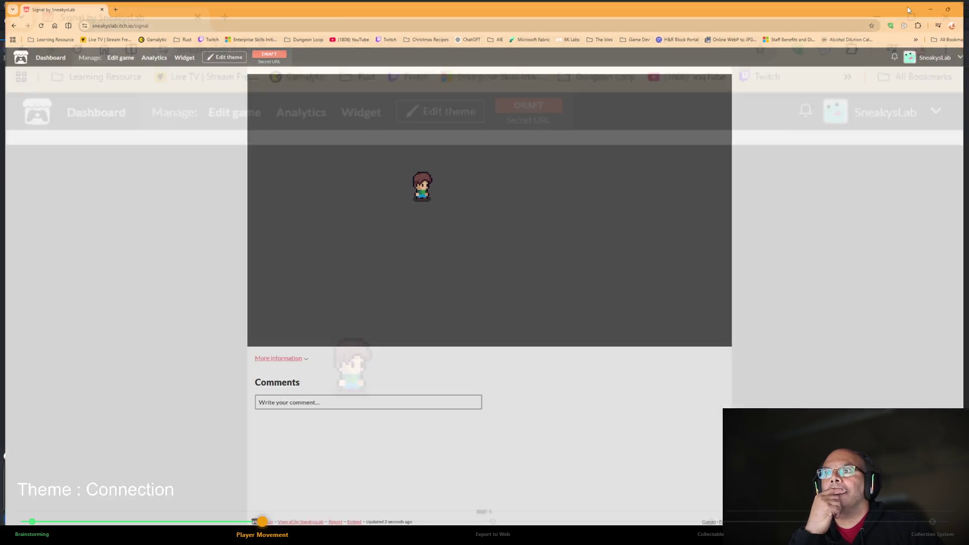
double_click(907, 8)
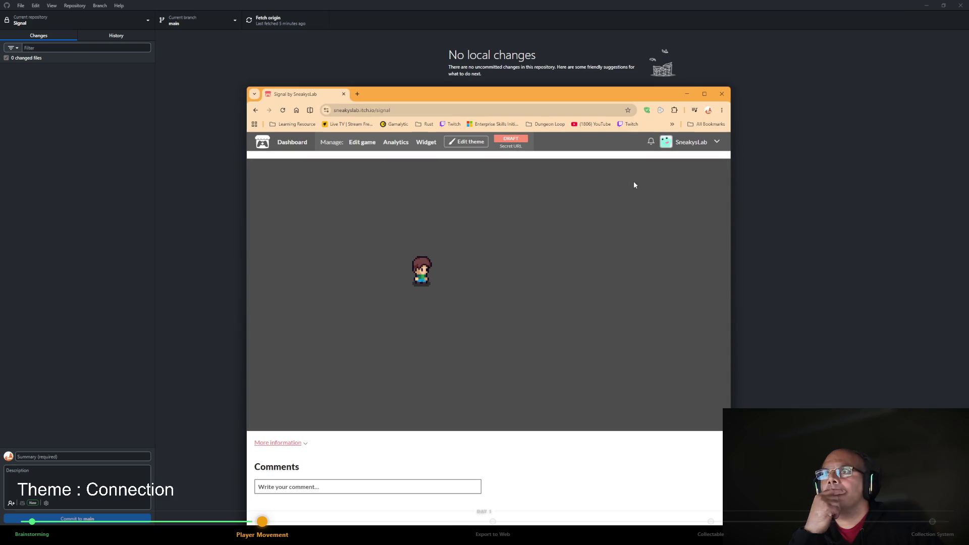
Minimize the browser and GitHub Desktop to bring back Godot's robot.gd script editor.
click(687, 94)
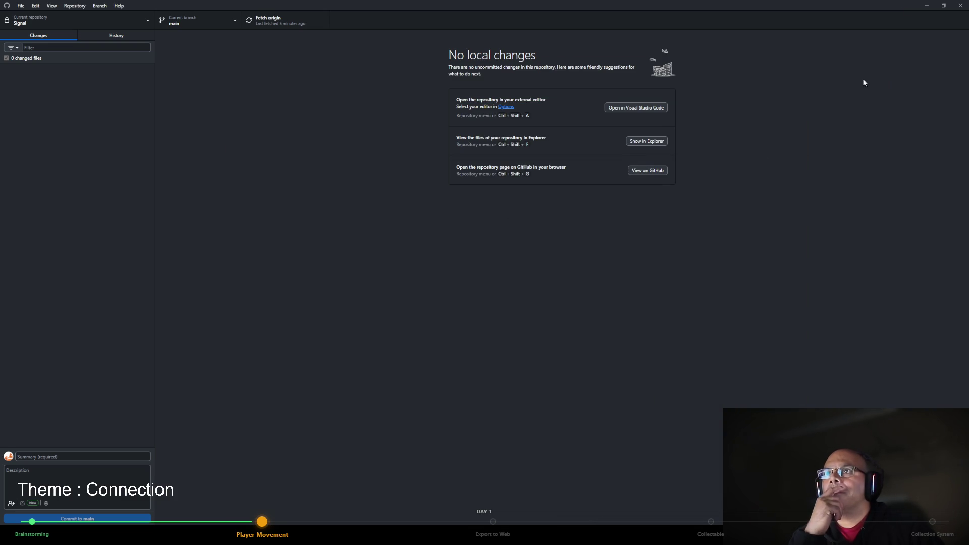
click(927, 5)
click(566, 265)
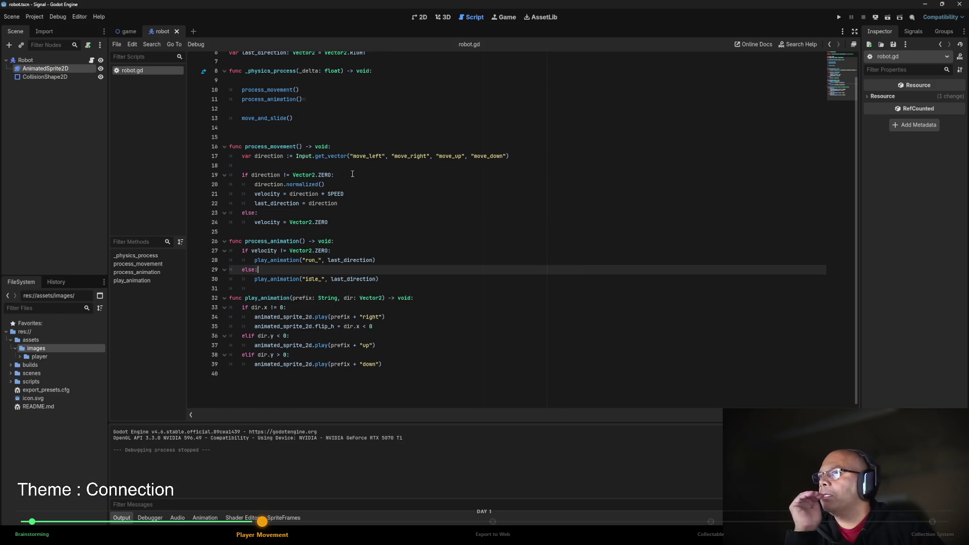
Scroll robot.gd to the top and open a new empty scene tab.
scroll(352, 174, up, 2)
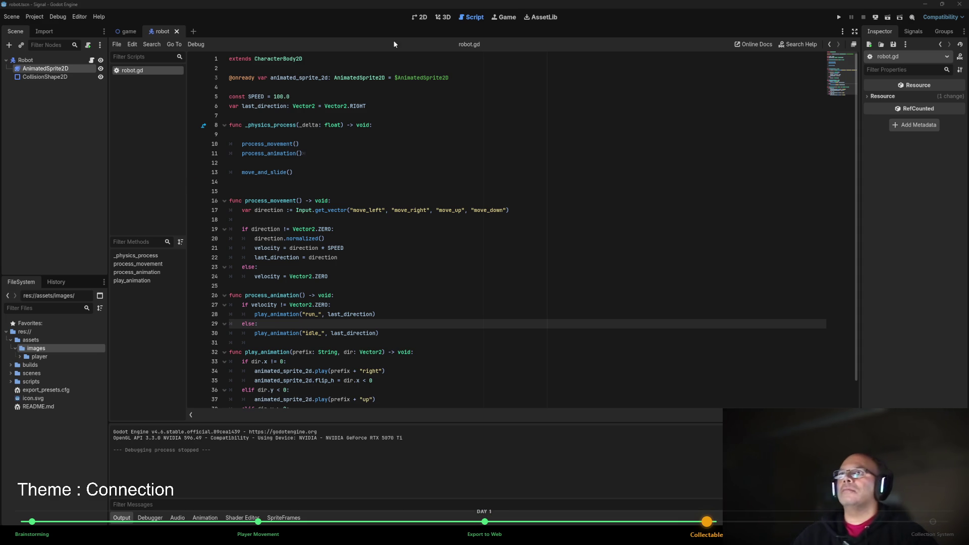
click(194, 32)
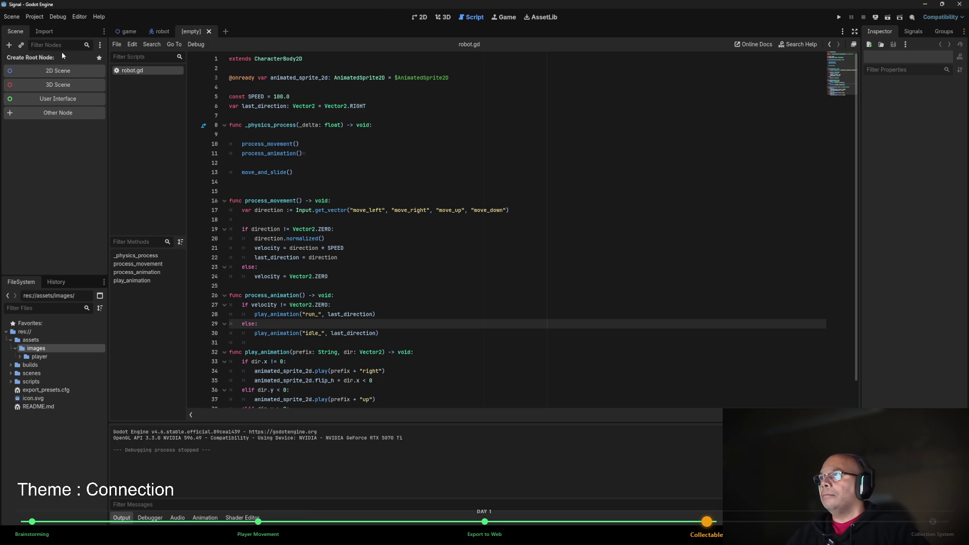
Create a StaticBody2D root node and rename it Collectable.
click(71, 112)
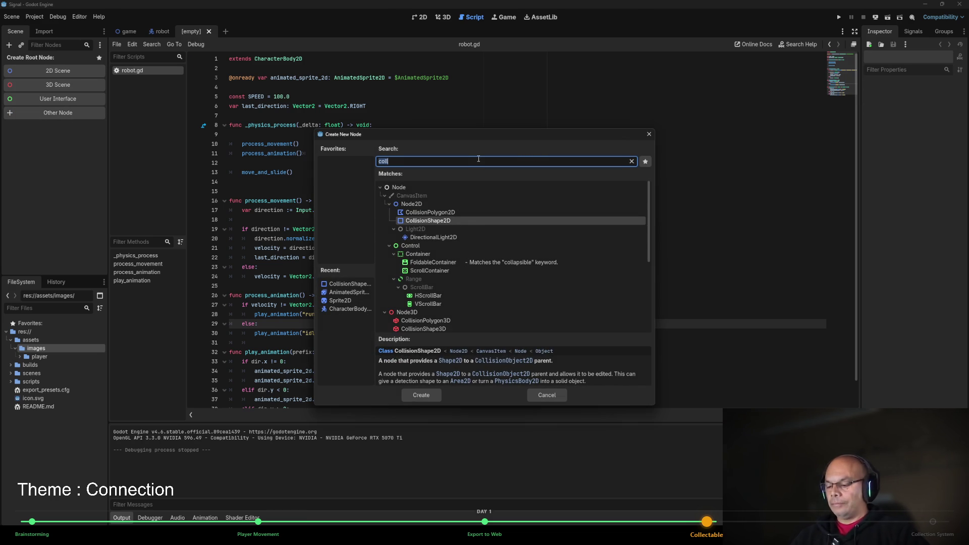
text(static)
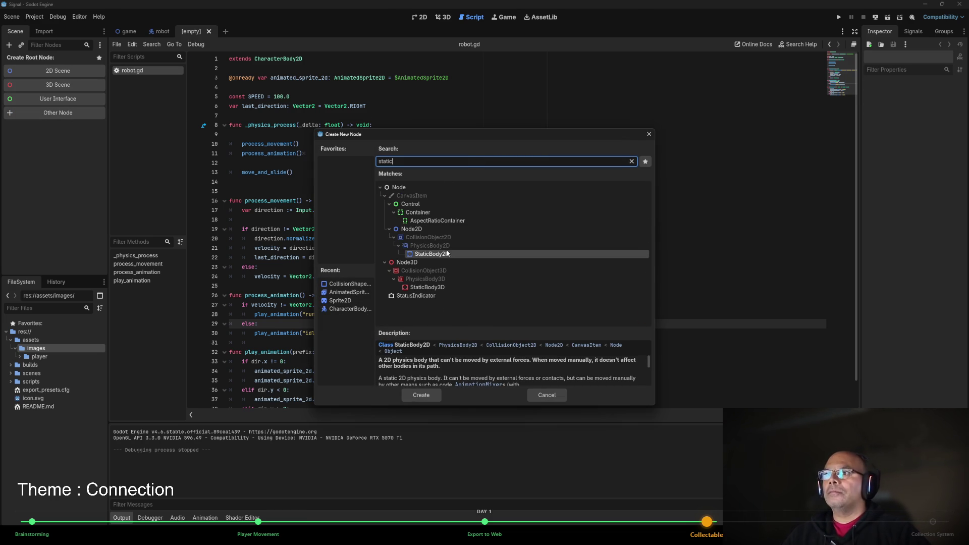
double_click(443, 254)
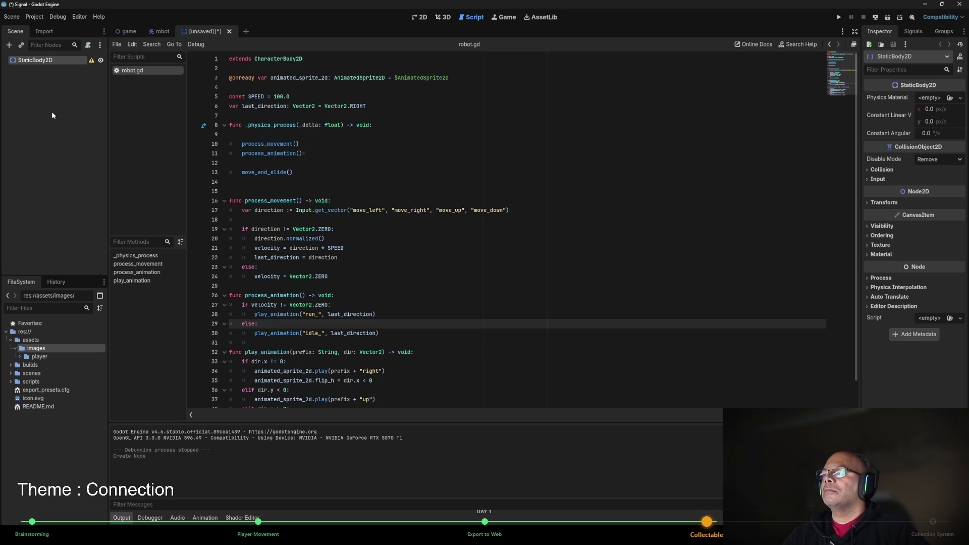
double_click(47, 61)
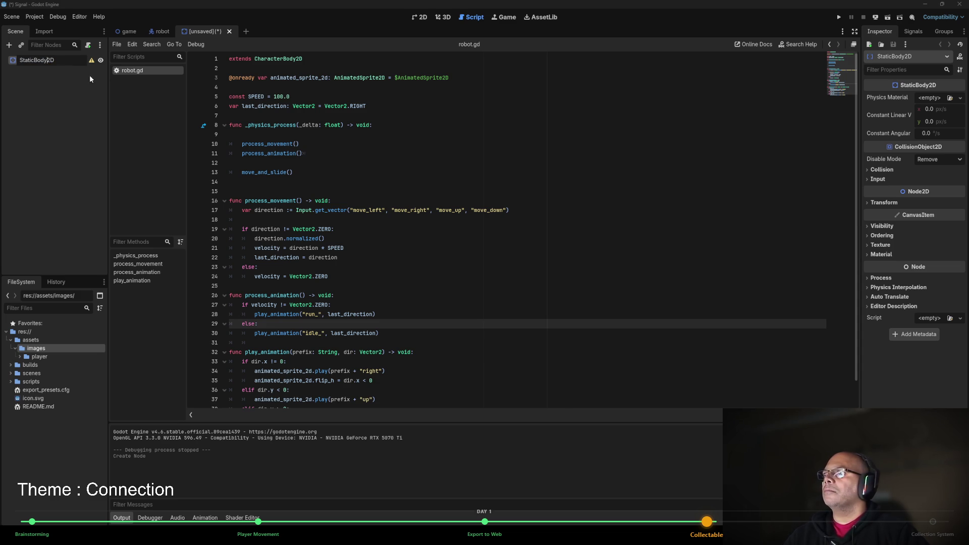
double_click(43, 61)
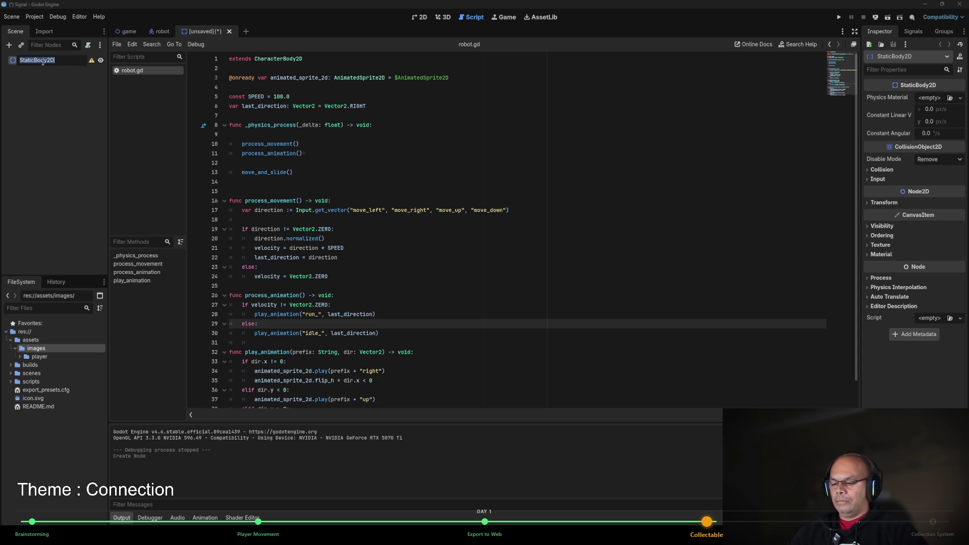
text(Rock)
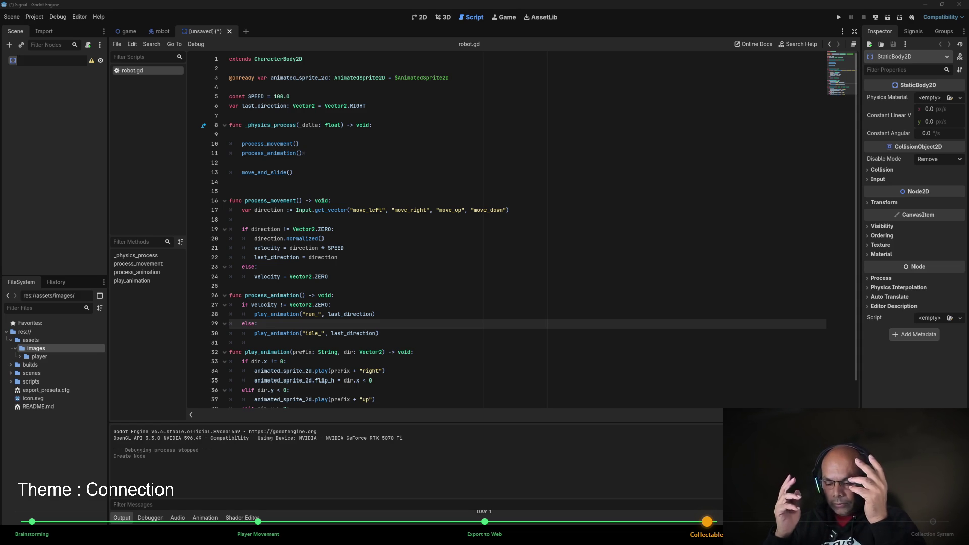
text(Co)
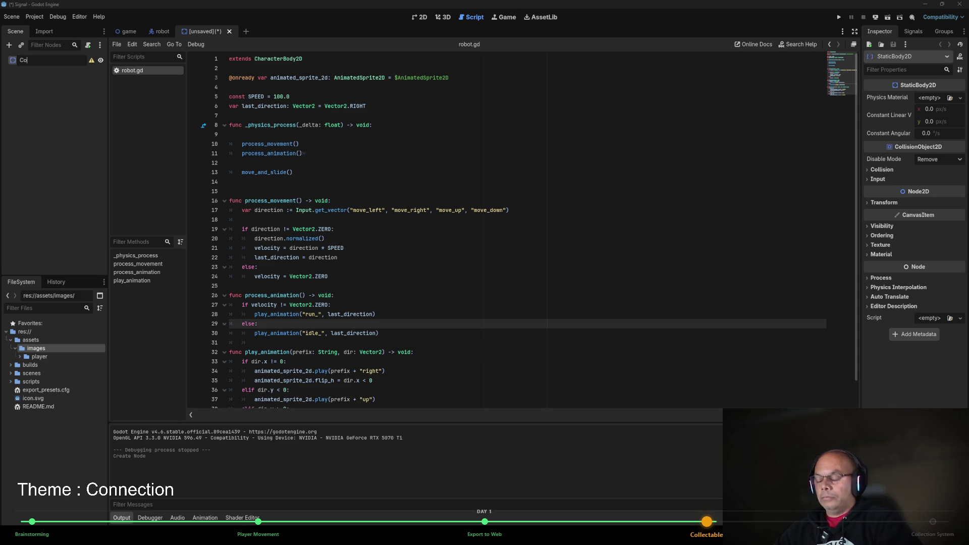
text(llectable)
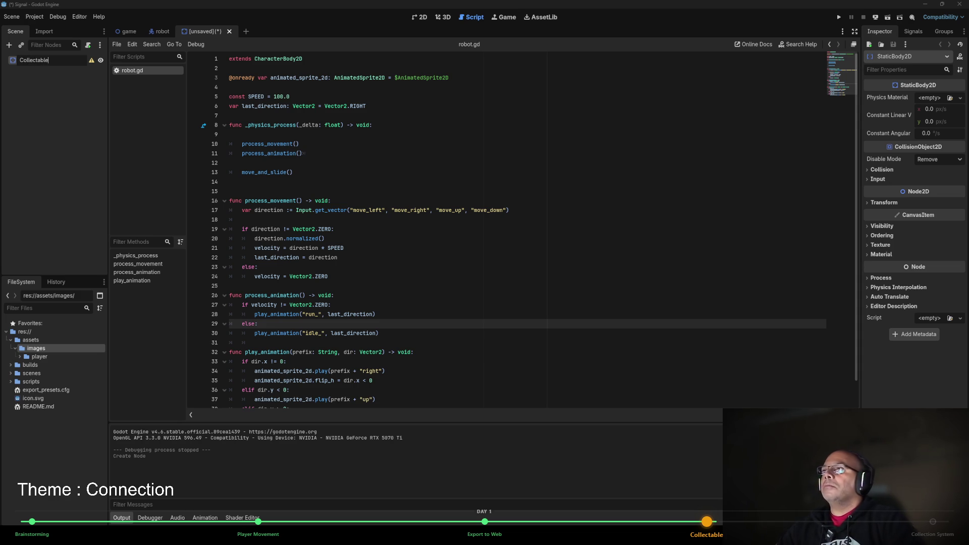
key(Return)
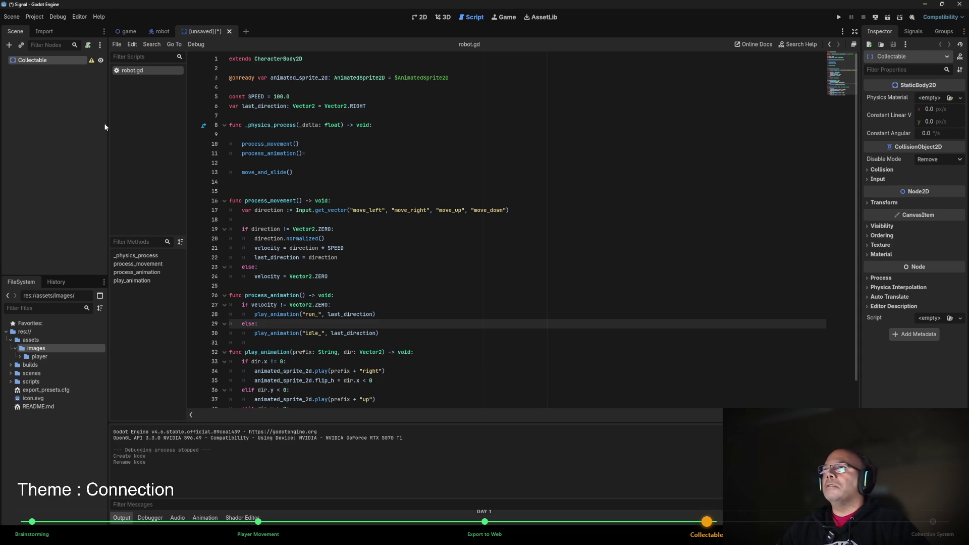
Save the scene as collectable.tscn in the scenes folder, in the 2D view.
click(420, 17)
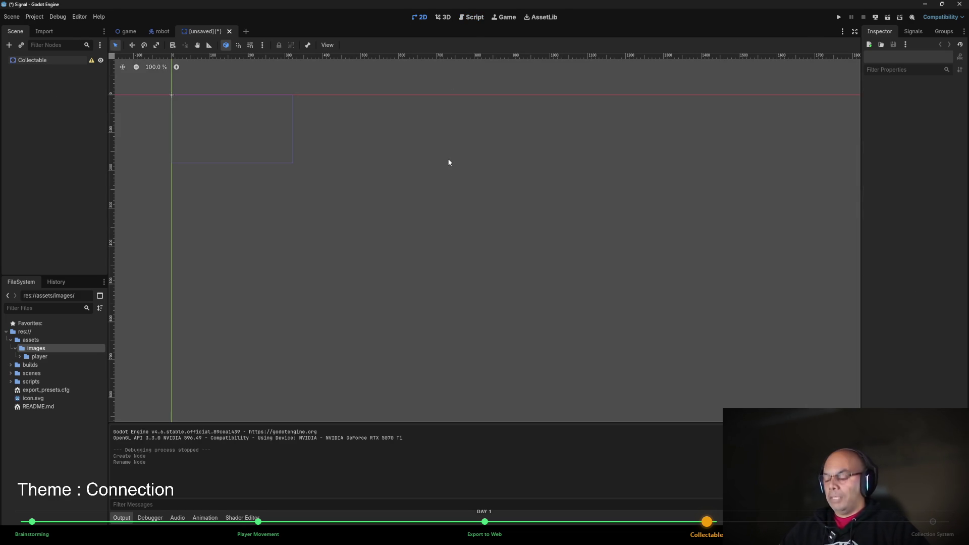
key(ctrl+s)
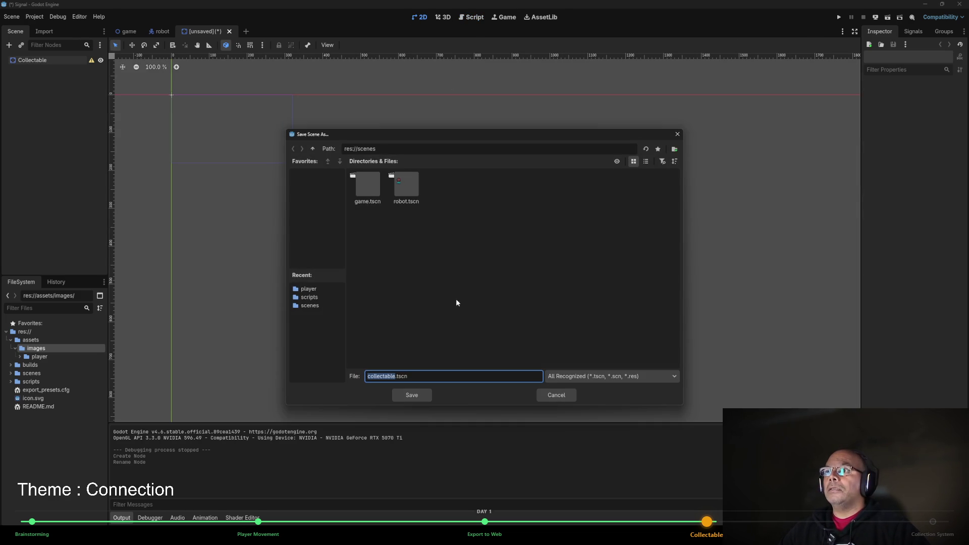
click(420, 397)
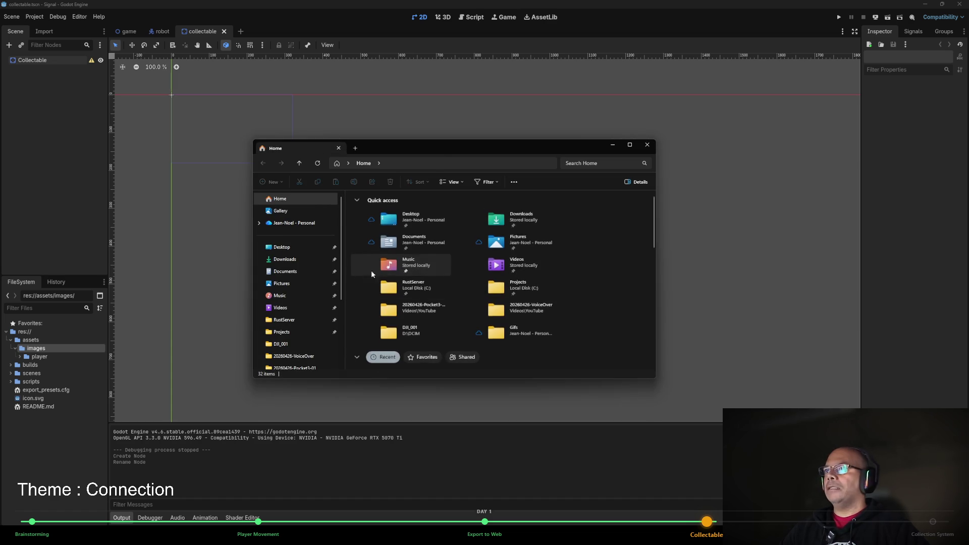
Browse the downloaded asset pack, close the DialogueBoxSimple.png preview and extract the compressed pack.
drag(442, 142, 0, 141)
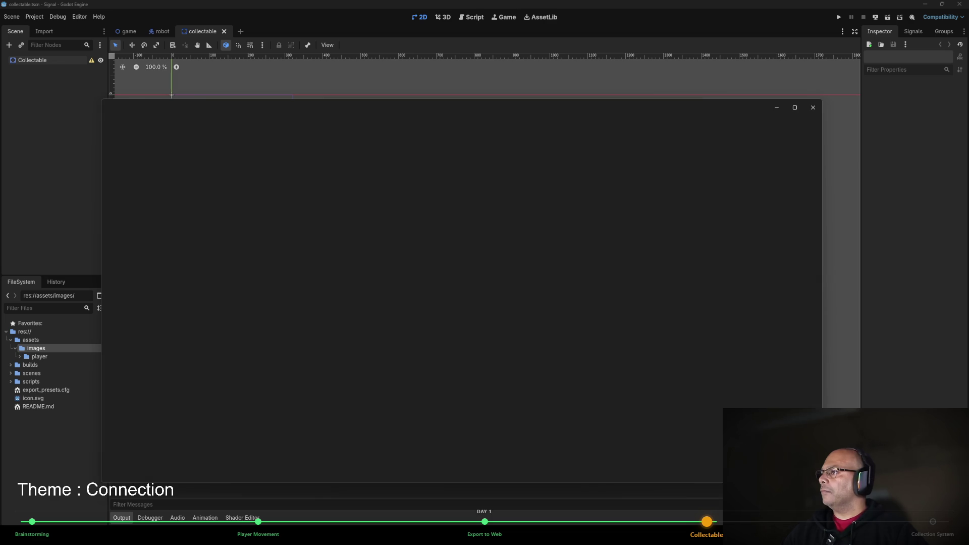
click(812, 108)
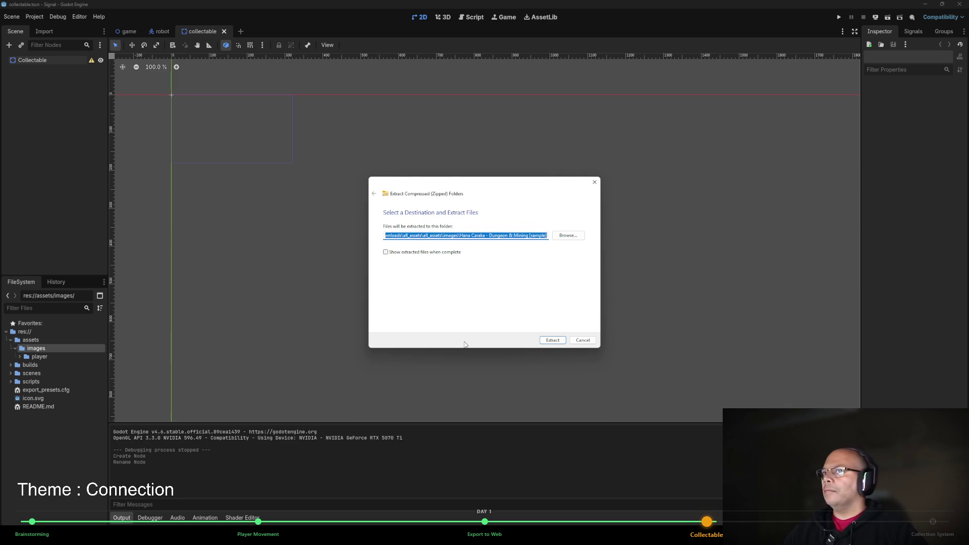
click(560, 340)
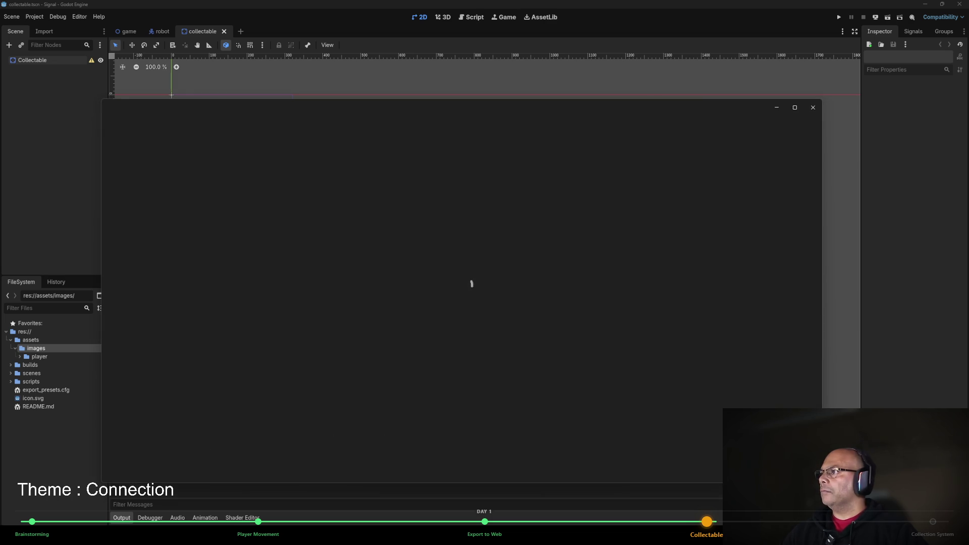
Zoom into the diamond.png and amethyst.png sprite sheets, then close both Photos previews.
scroll(478, 291, up, 5)
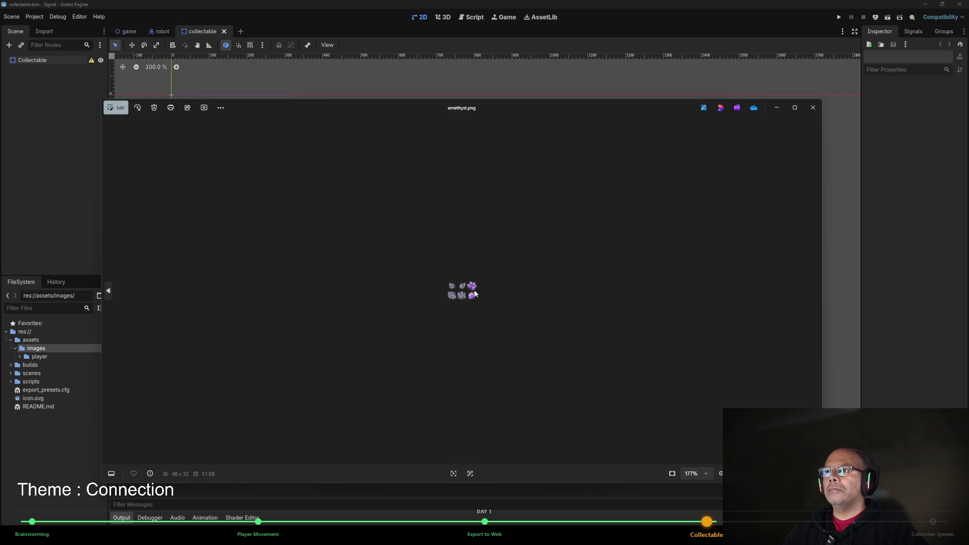
scroll(494, 296, down, 3)
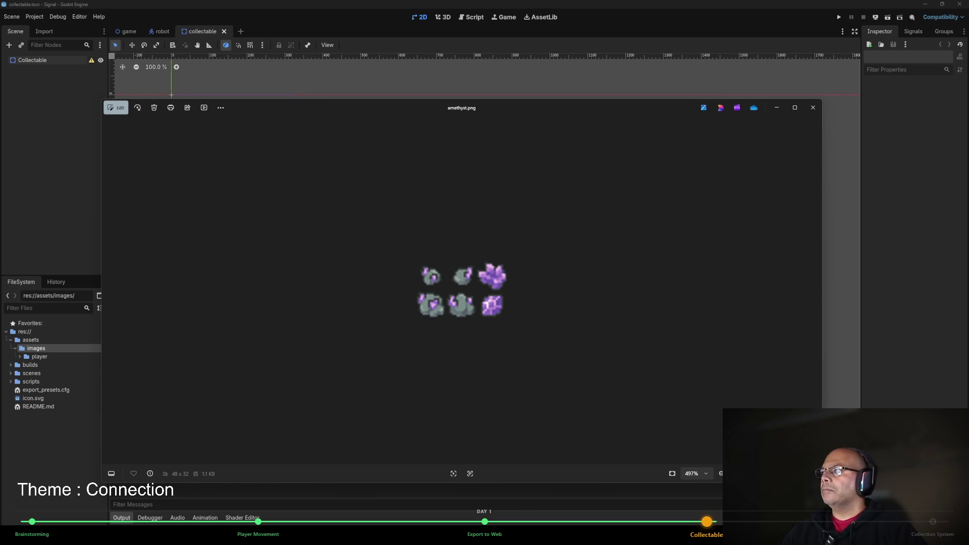
scroll(483, 305, up, 4)
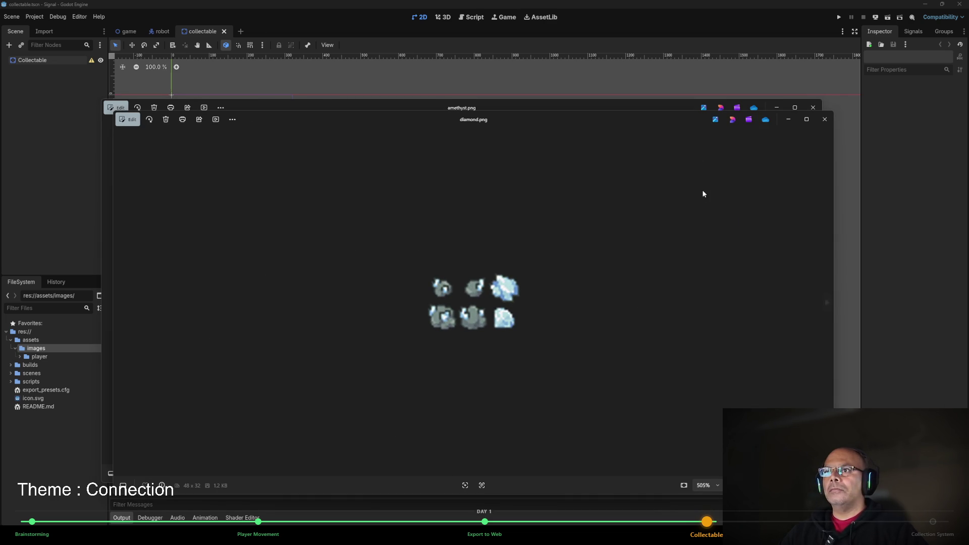
click(822, 119)
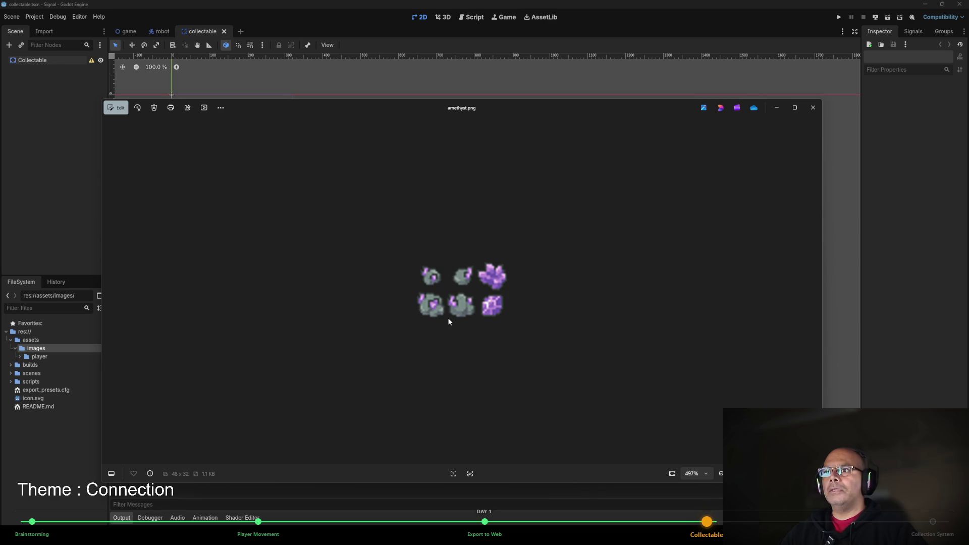
click(814, 108)
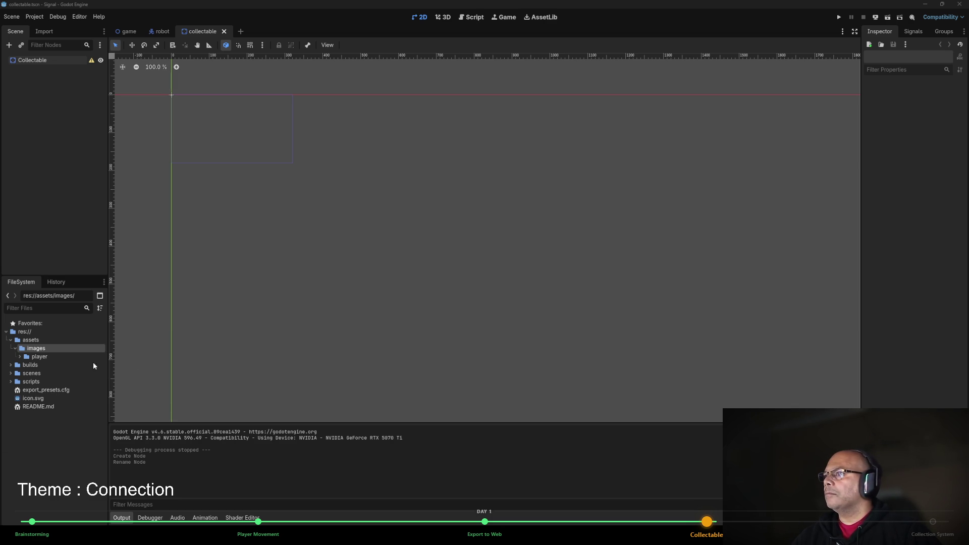
Create a new folder named collectables inside the images folder.
right_click(49, 351)
mouse_move(86, 359)
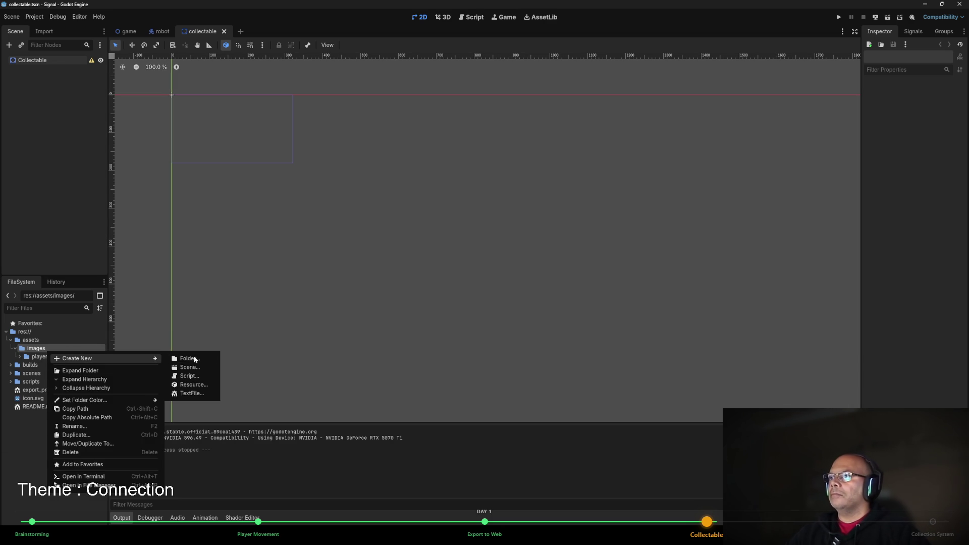
click(195, 359)
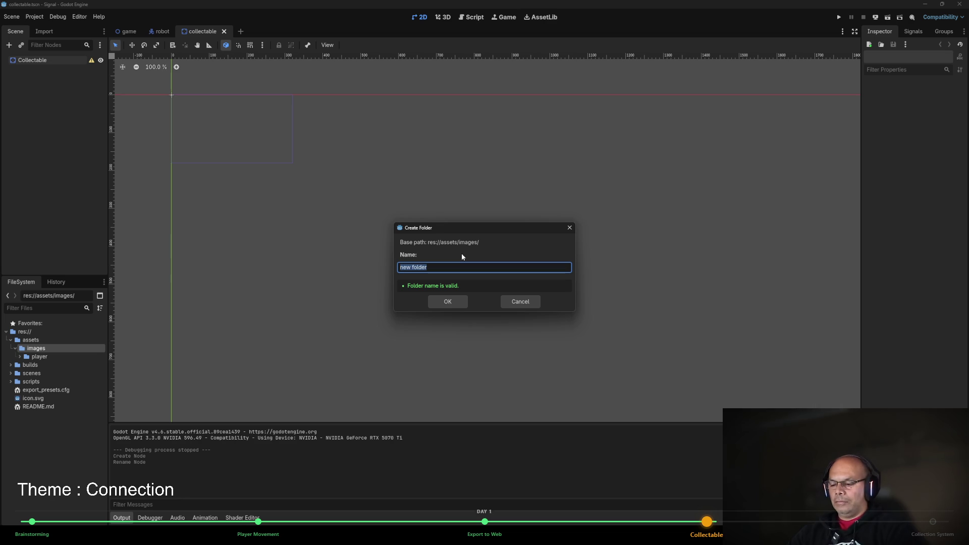
text(collec)
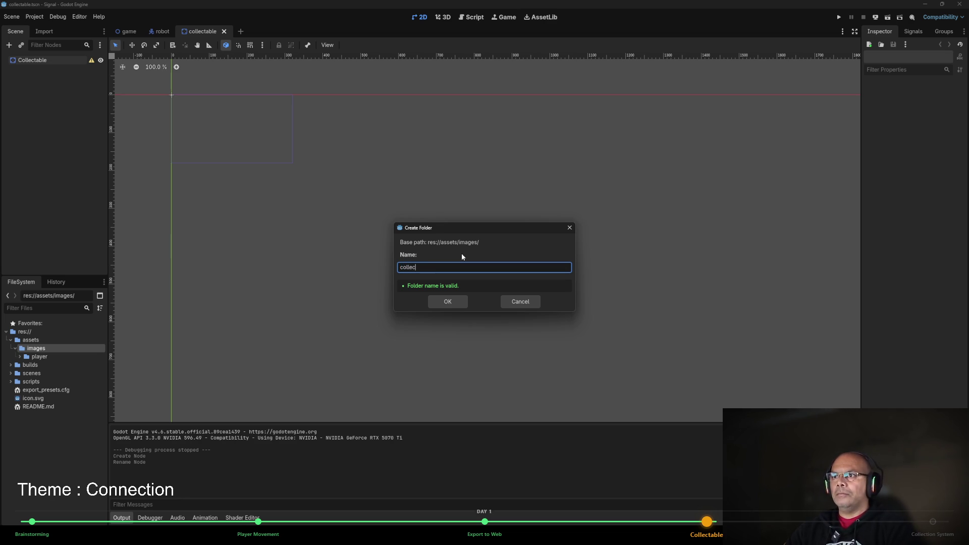
text(tables)
key(Return)
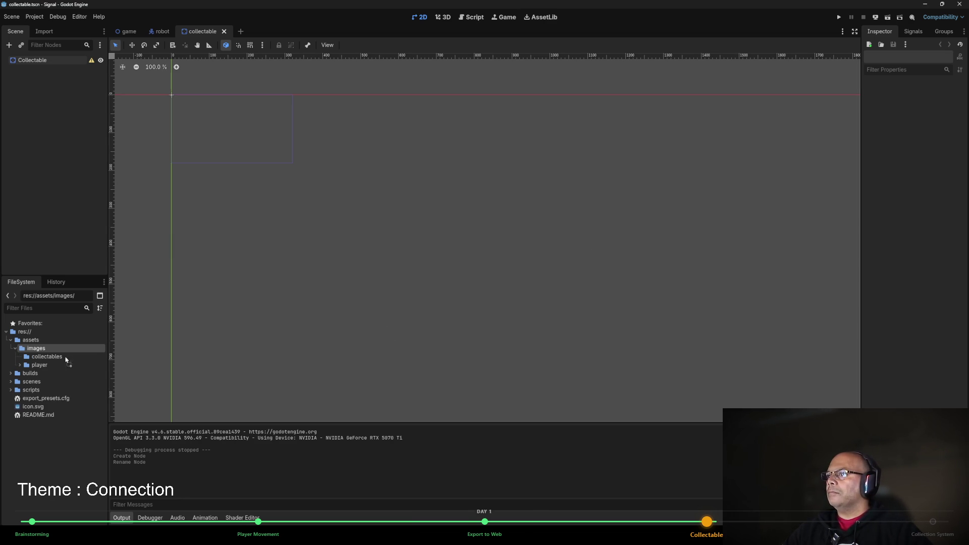
Expand the collectables folder and select the amethyst.png image inside it.
click(20, 357)
click(46, 358)
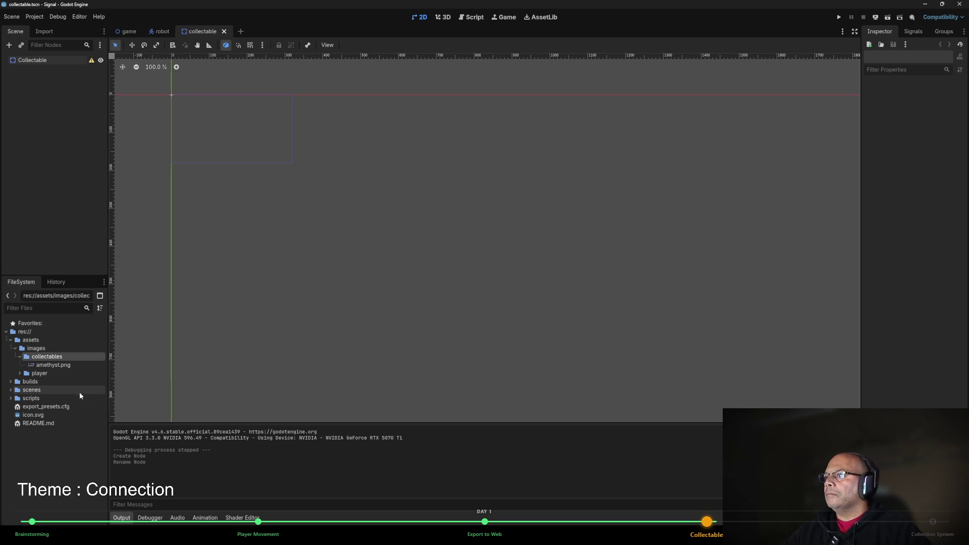
click(20, 356)
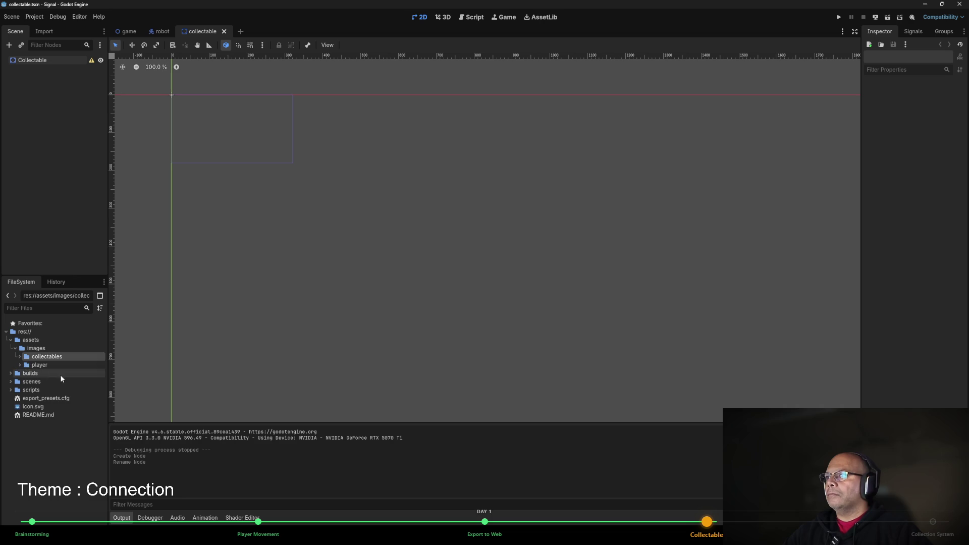
click(20, 357)
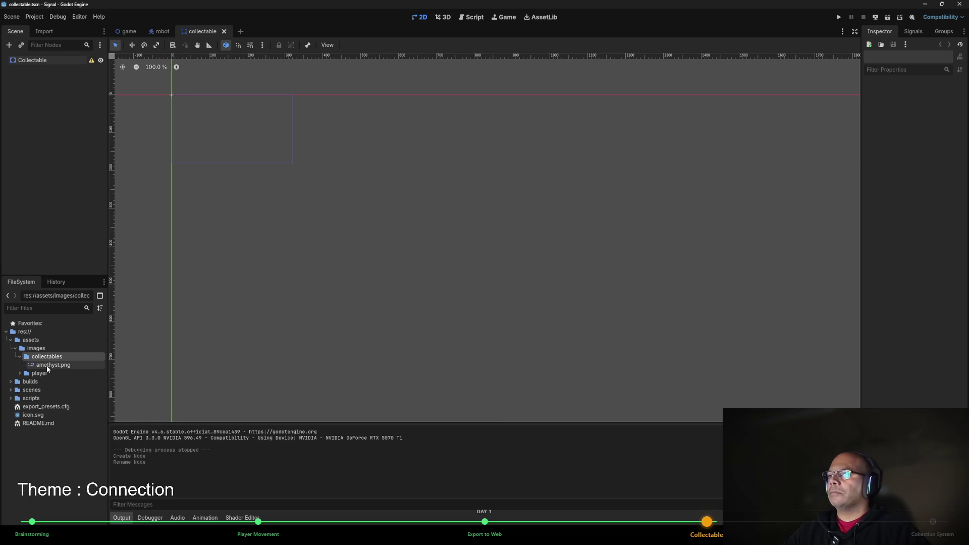
click(47, 365)
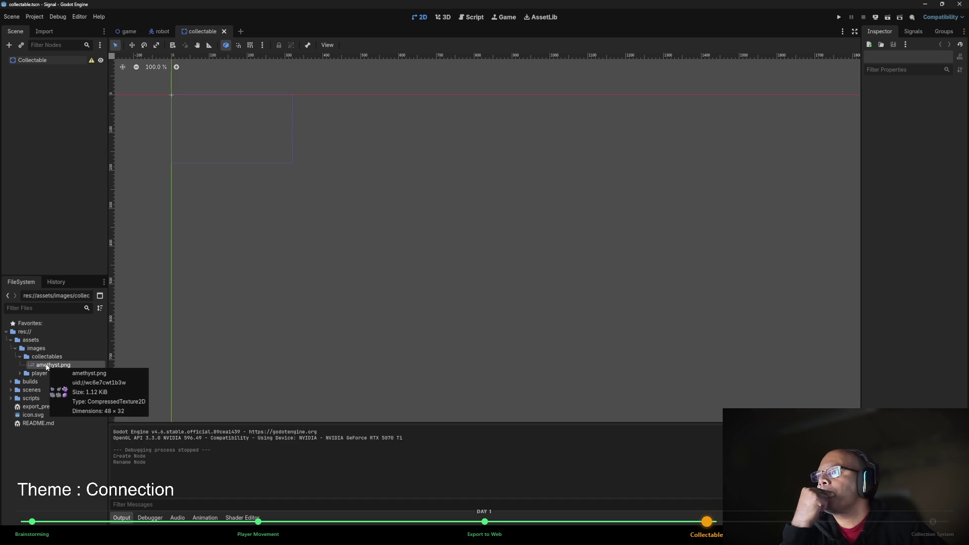
right_click(30, 61)
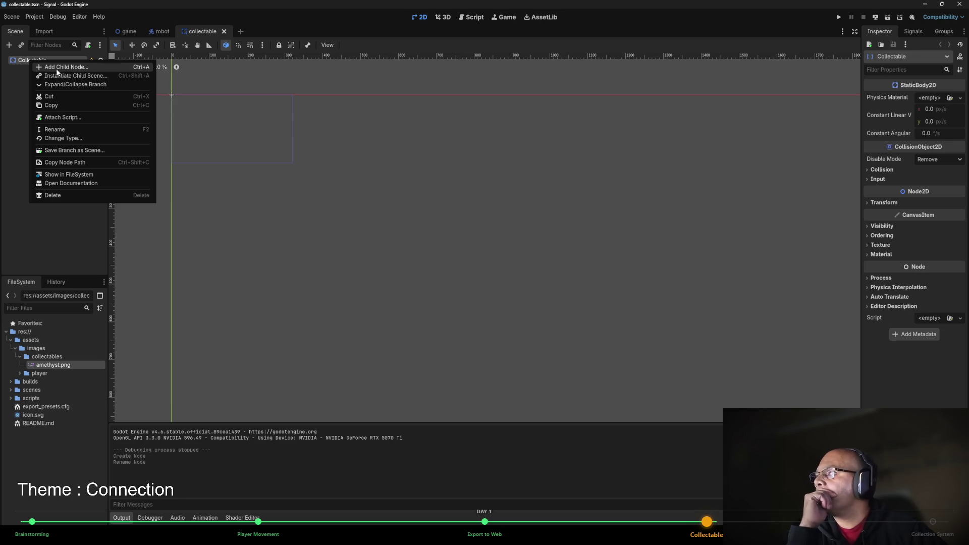
Add a Sprite2D child node under Collectable.
click(57, 69)
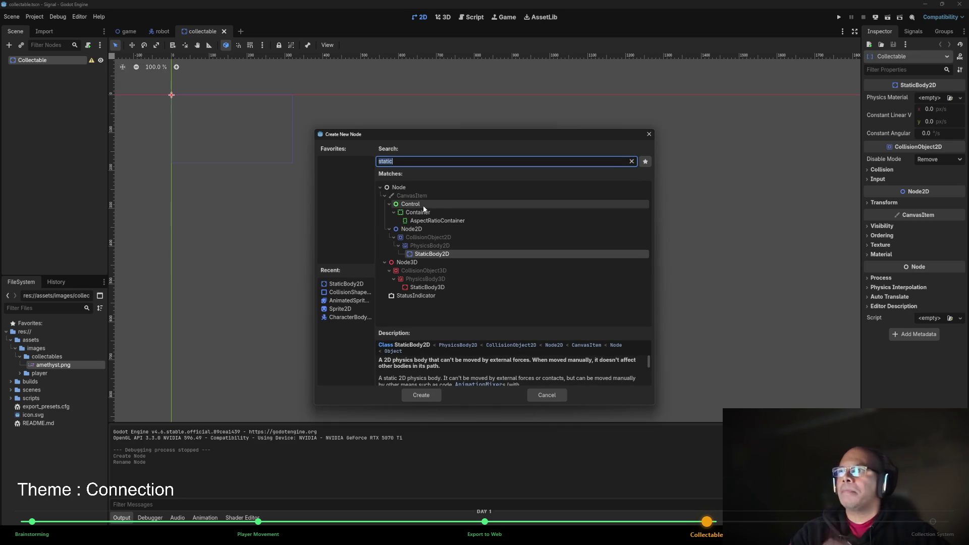
text(sprite)
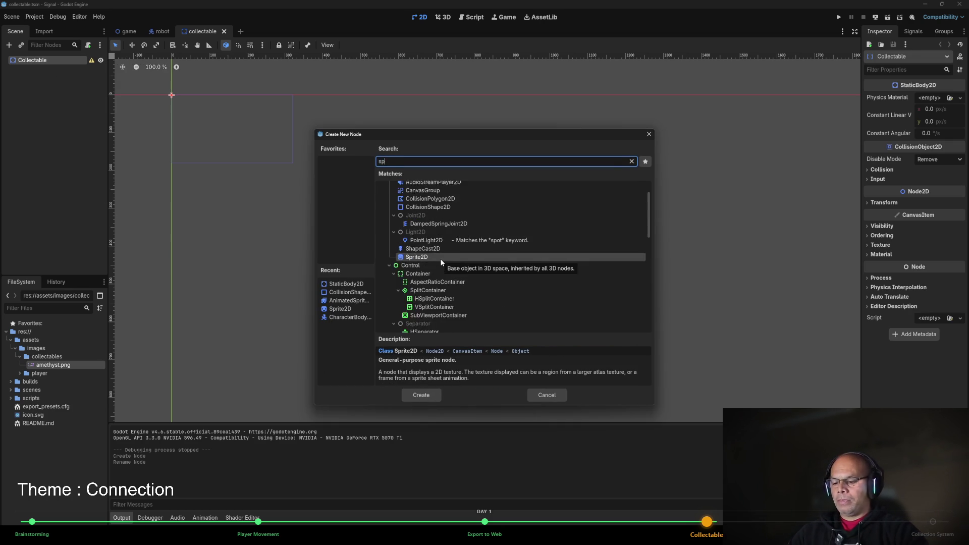
double_click(400, 223)
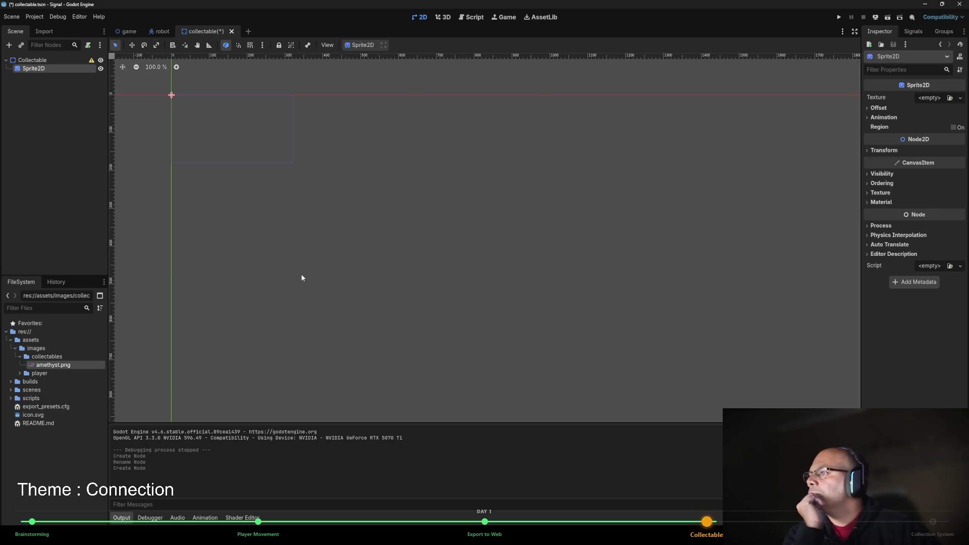
Drag amethyst.png onto the canvas, then delete the resulting extra Amethyst sprite node.
drag(55, 370, 365, 249)
scroll(386, 262, up, 5)
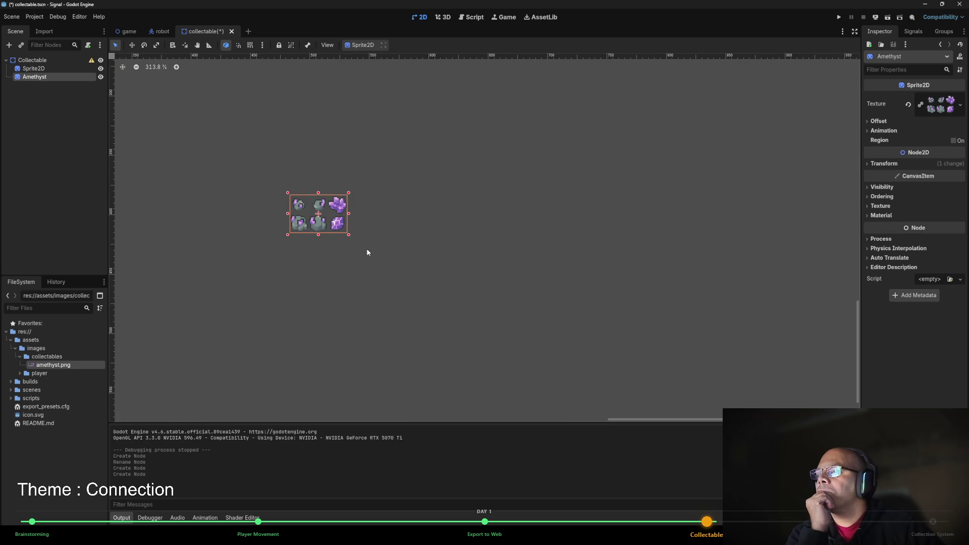
click(354, 275)
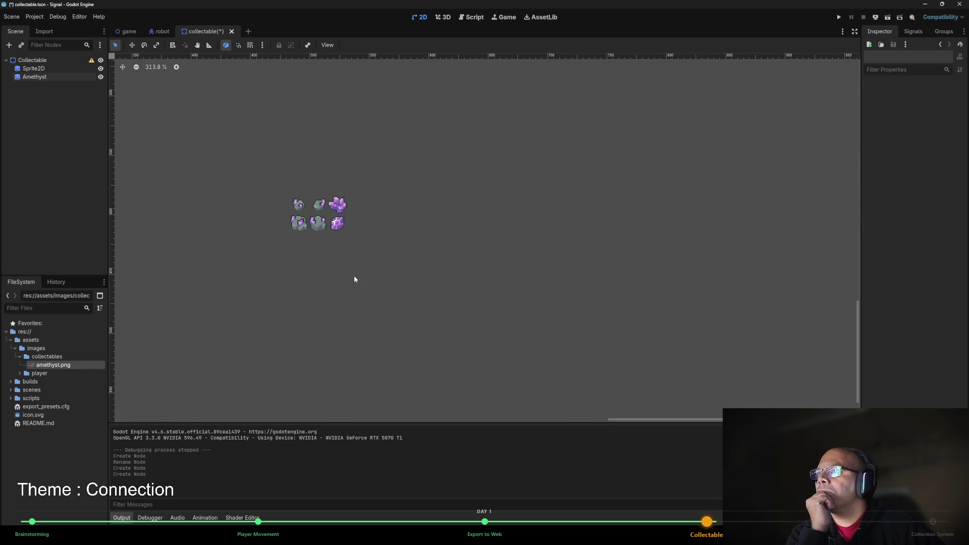
click(334, 225)
key(Delete)
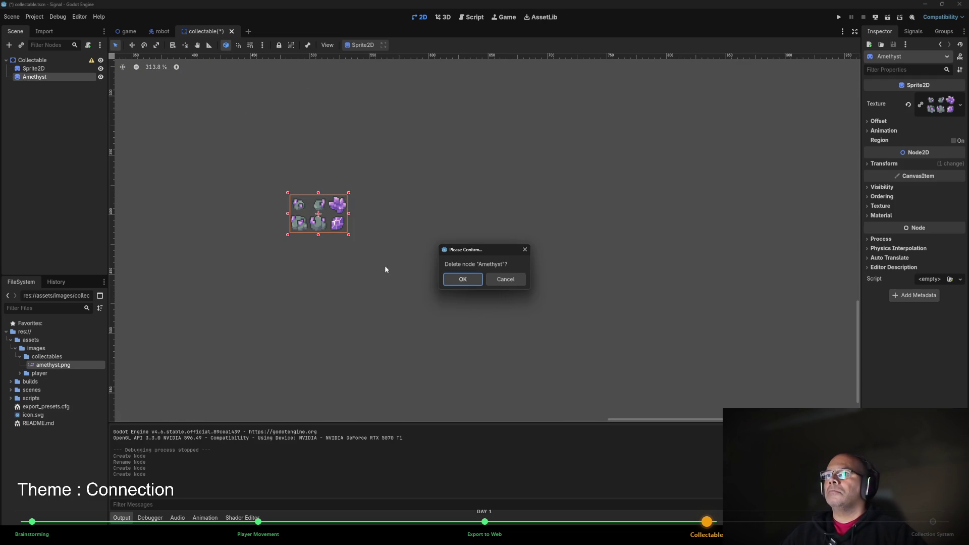
click(449, 281)
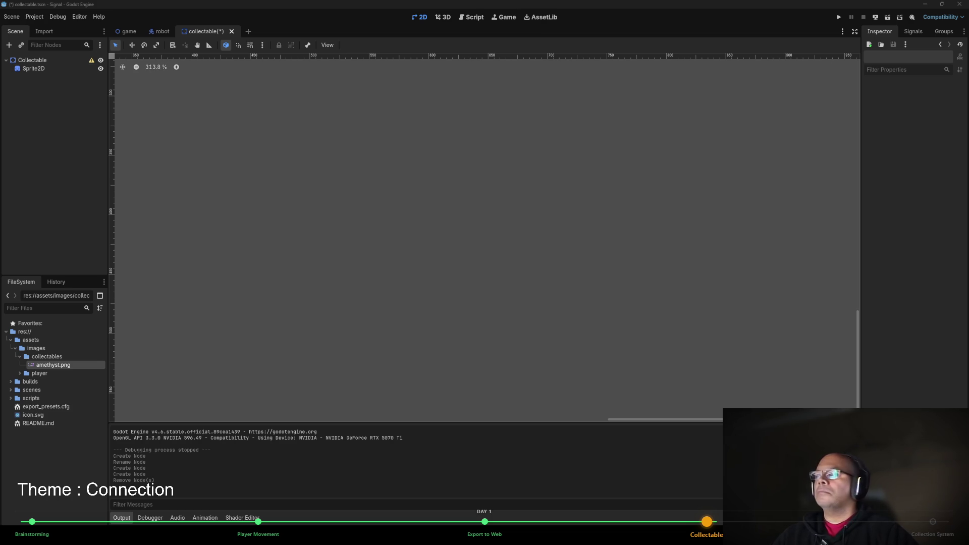
click(36, 69)
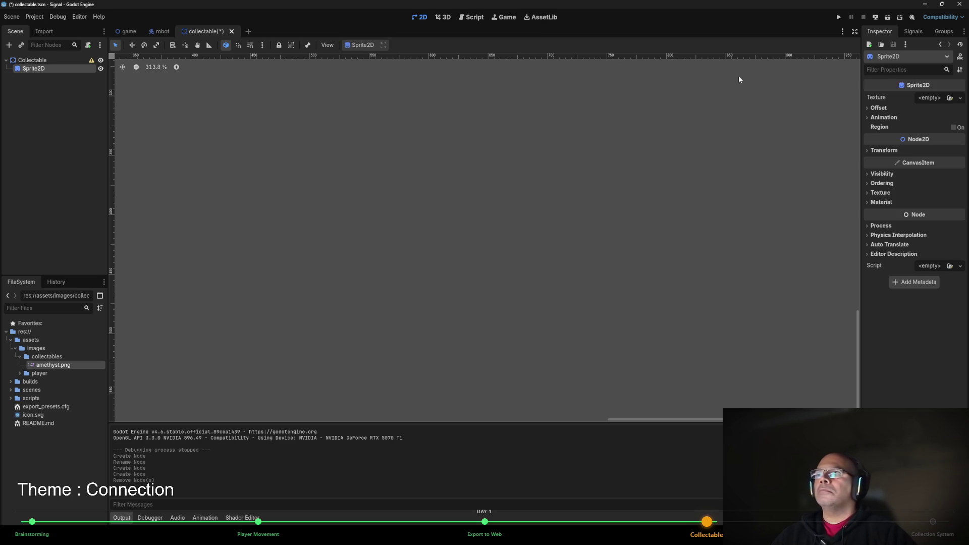
Give the Sprite2D a new AtlasTexture with amethyst.png as its atlas, and open Edit Region.
click(960, 98)
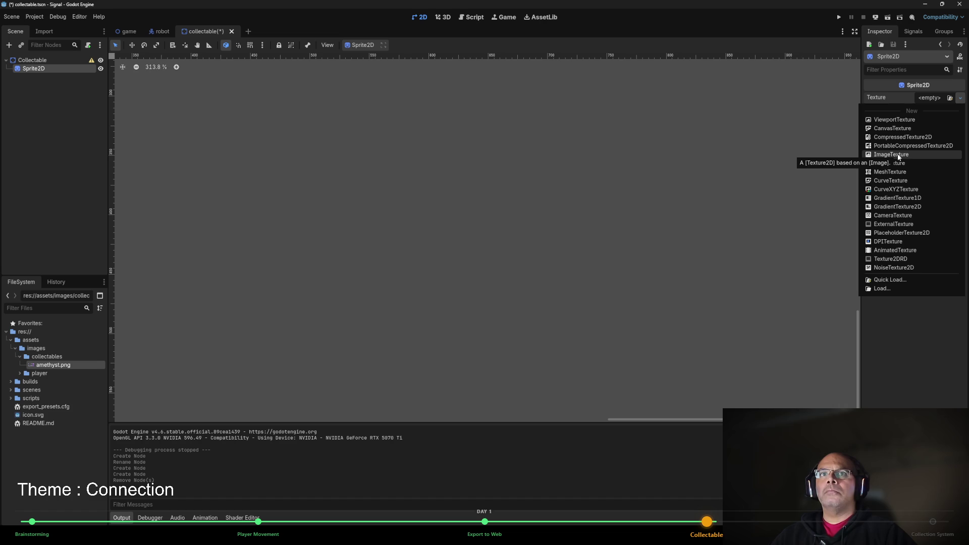
click(887, 164)
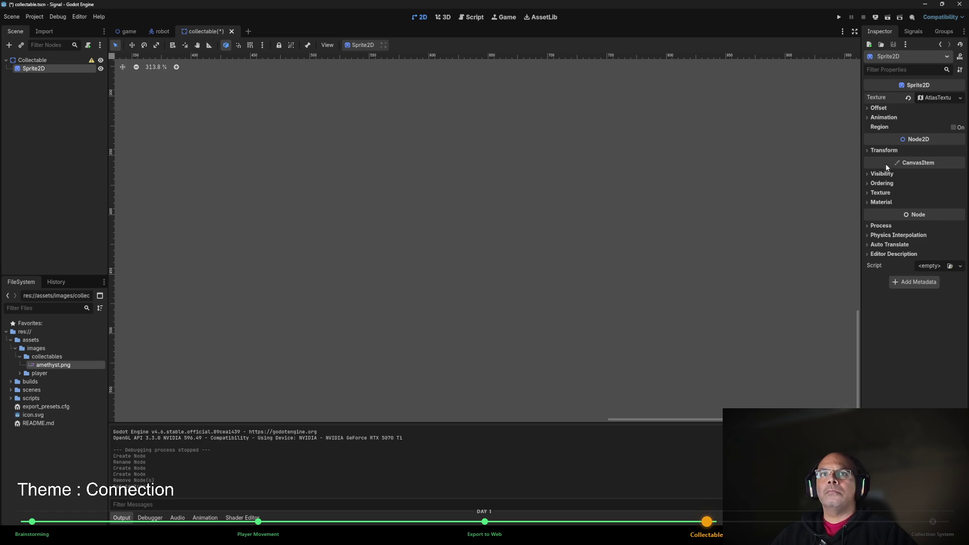
click(934, 99)
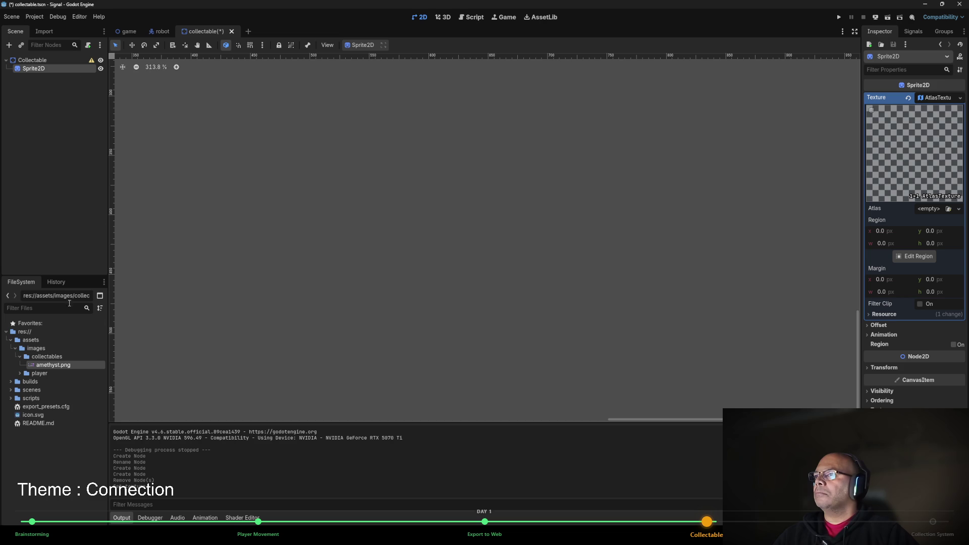
mouse_move(56, 366)
mouse_down()
mouse_move(730, 348)
mouse_move(868, 288)
mouse_move(937, 215)
mouse_up()
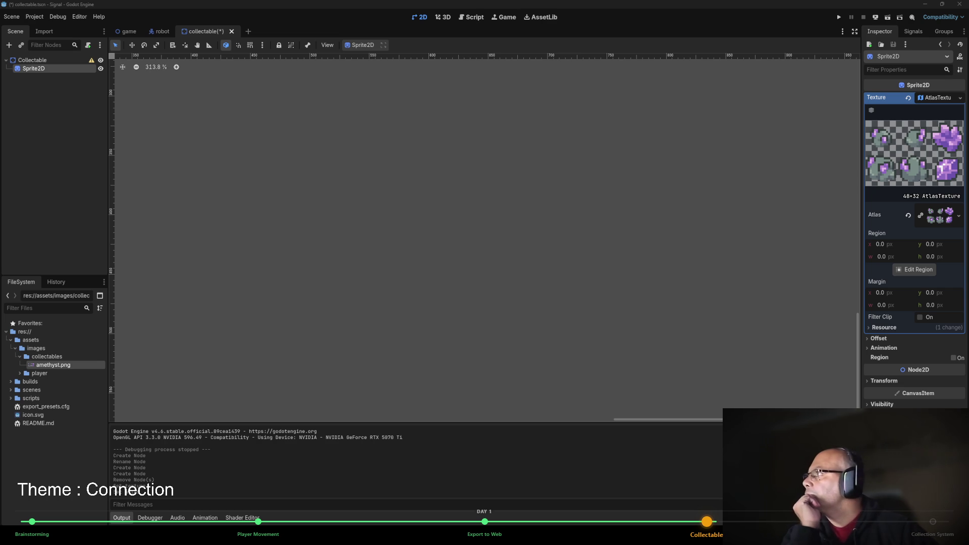
click(914, 269)
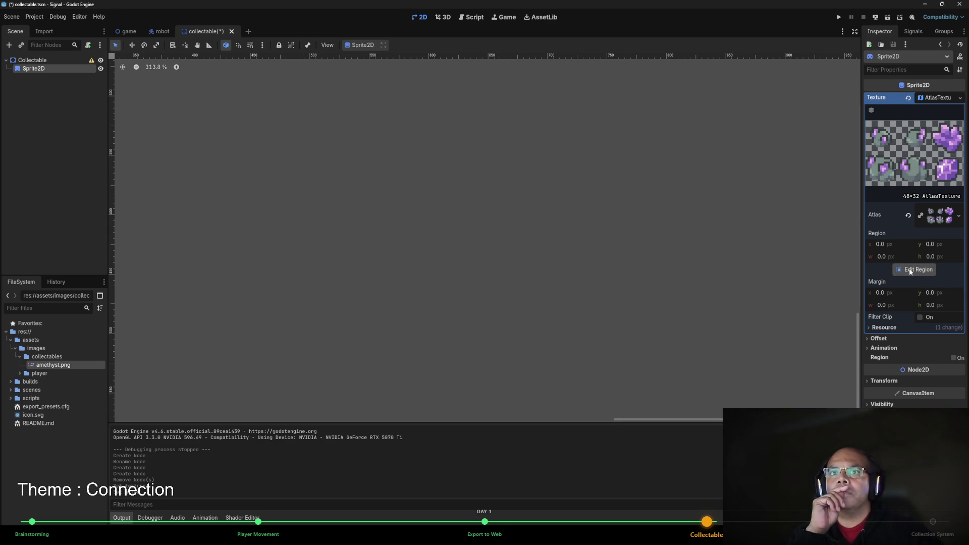
scroll(484, 303, up, 4)
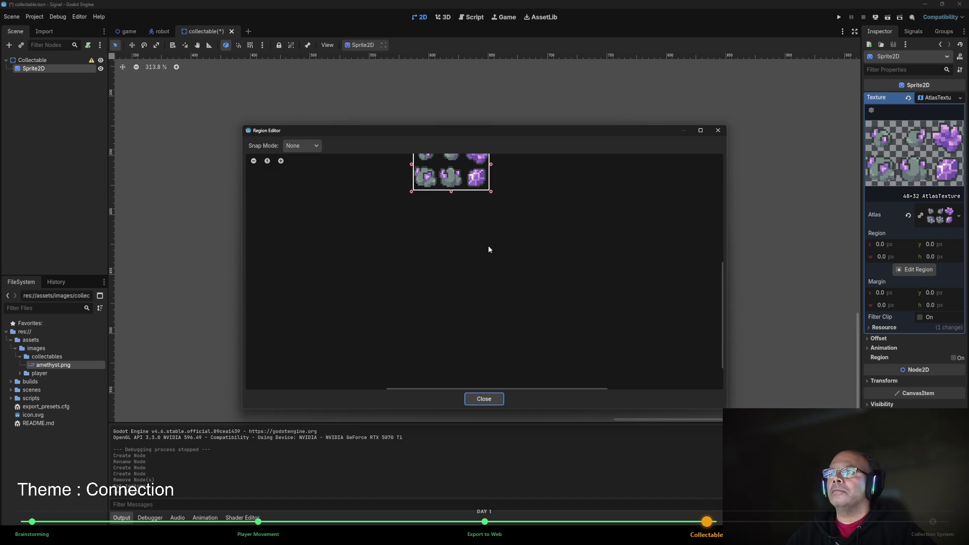
Pan the Region Editor to show the whole atlas and set region snapping to Grid Snap.
drag(488, 249, 512, 296)
scroll(514, 297, up, 3)
drag(438, 261, 504, 328)
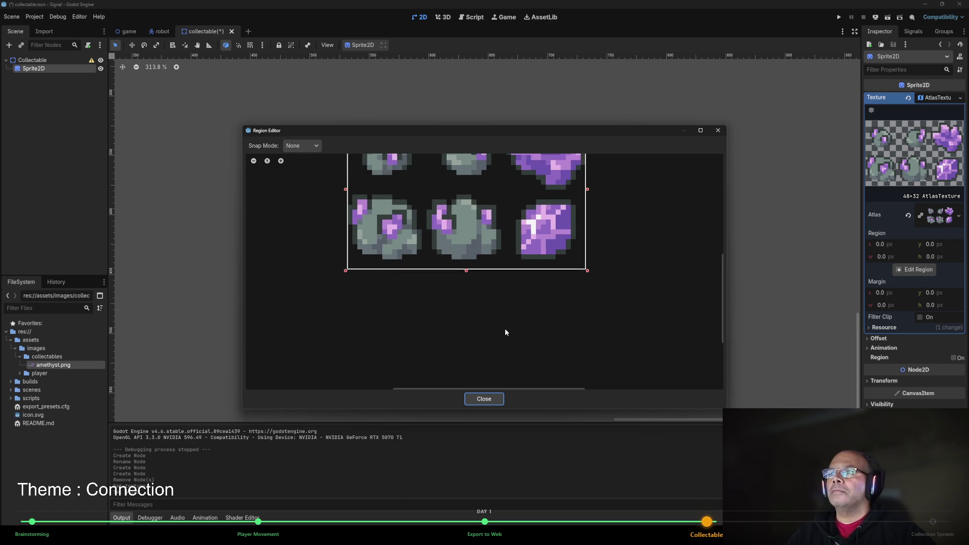
click(320, 148)
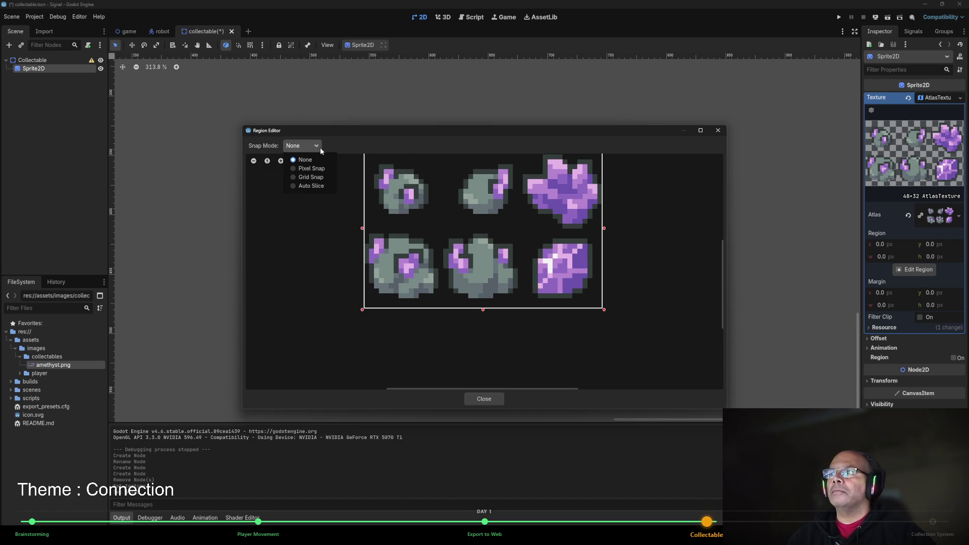
click(310, 177)
scroll(547, 241, down, 1)
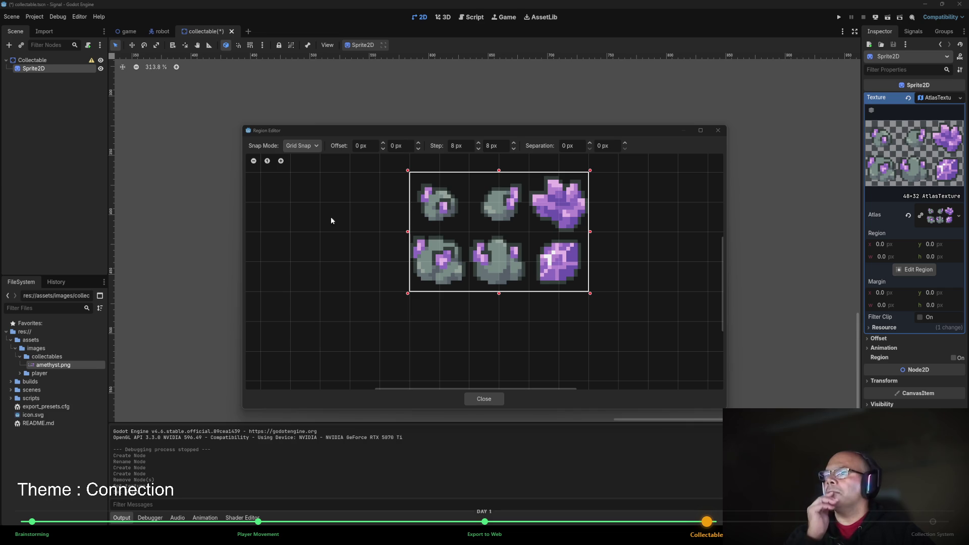
click(317, 146)
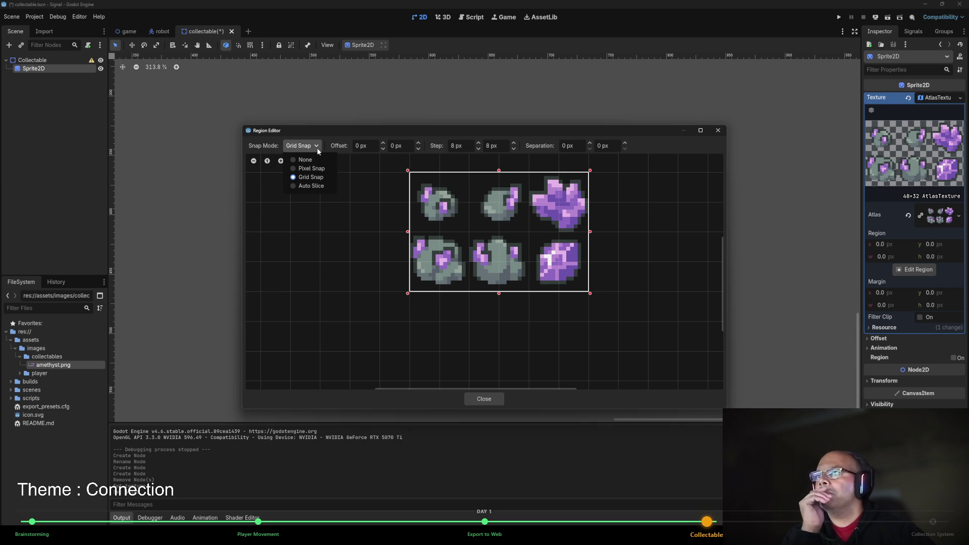
click(319, 186)
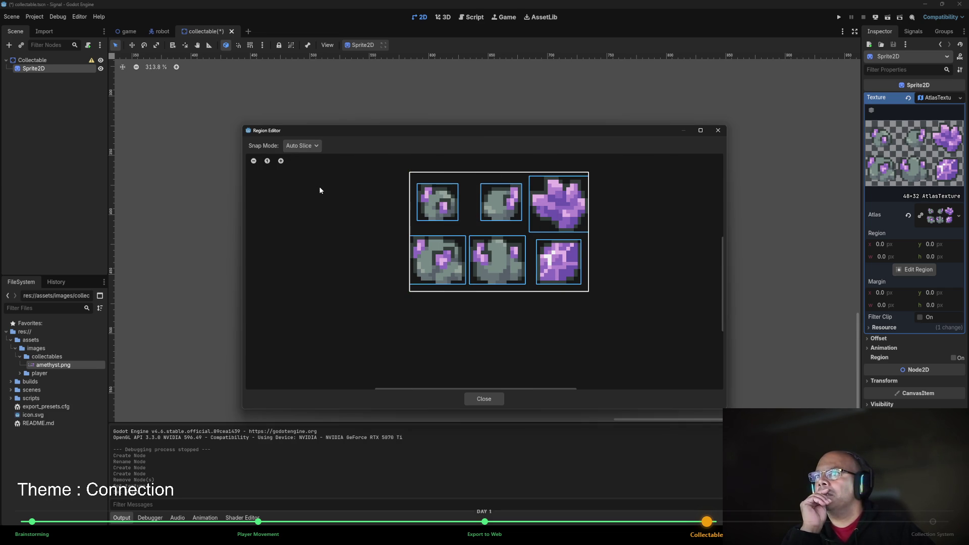
click(321, 146)
click(312, 170)
click(315, 147)
click(312, 177)
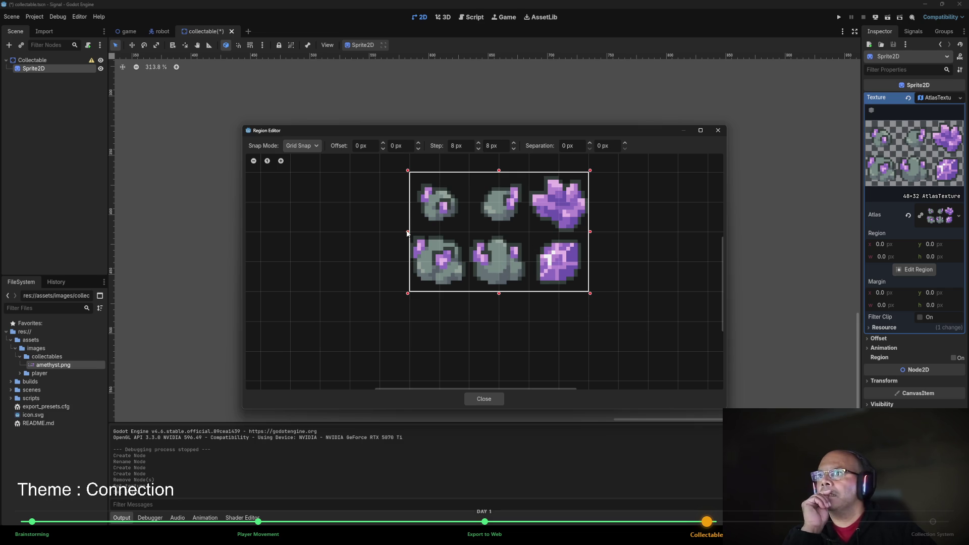
Crop the region to the bottom-middle 16×16 gem at 16, 16 and close the editor.
drag(408, 232, 468, 233)
drag(592, 235, 528, 239)
drag(499, 171, 499, 230)
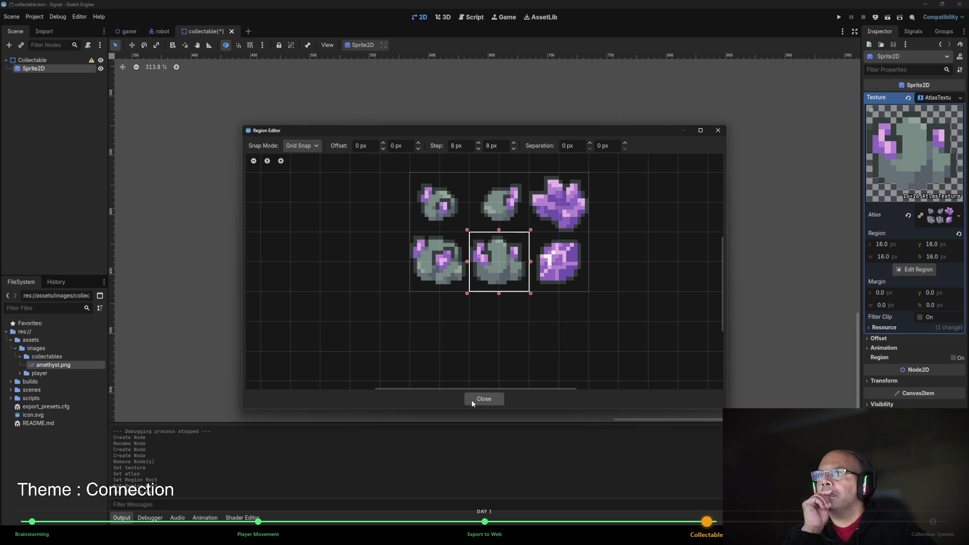
click(471, 400)
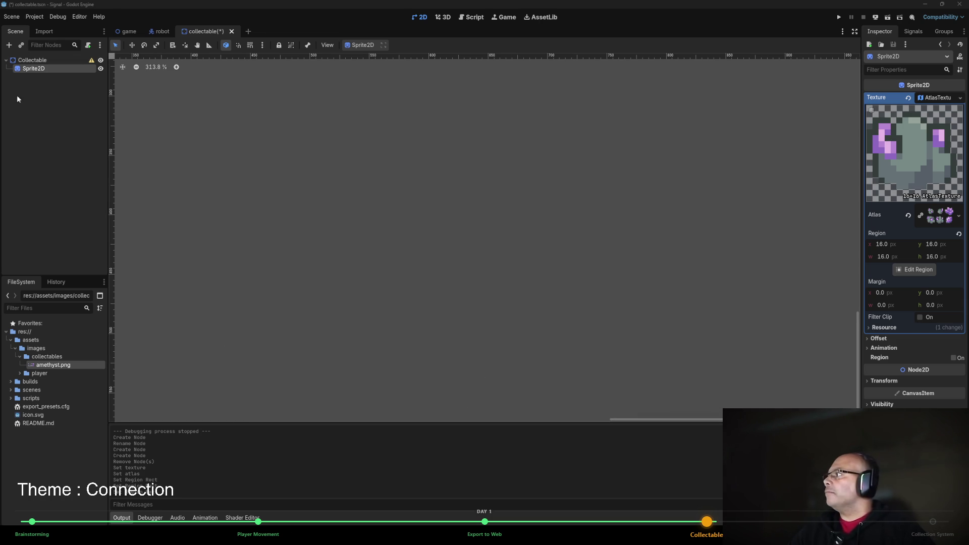
Add a CollisionShape2D child under the Collectable root node, found by searching for collision nodes.
click(31, 60)
right_click(29, 61)
click(49, 70)
text(collec)
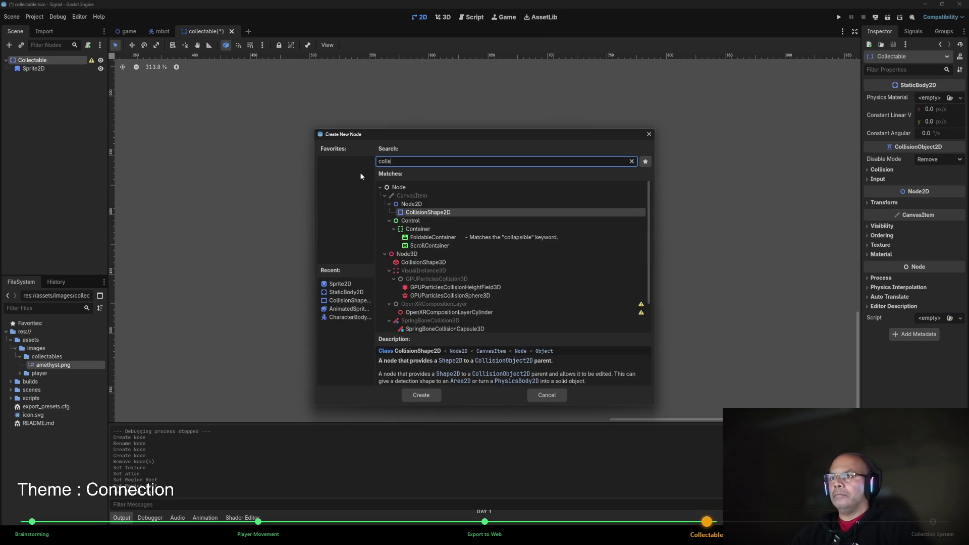
key(BackSpace)
key(BackSpace)
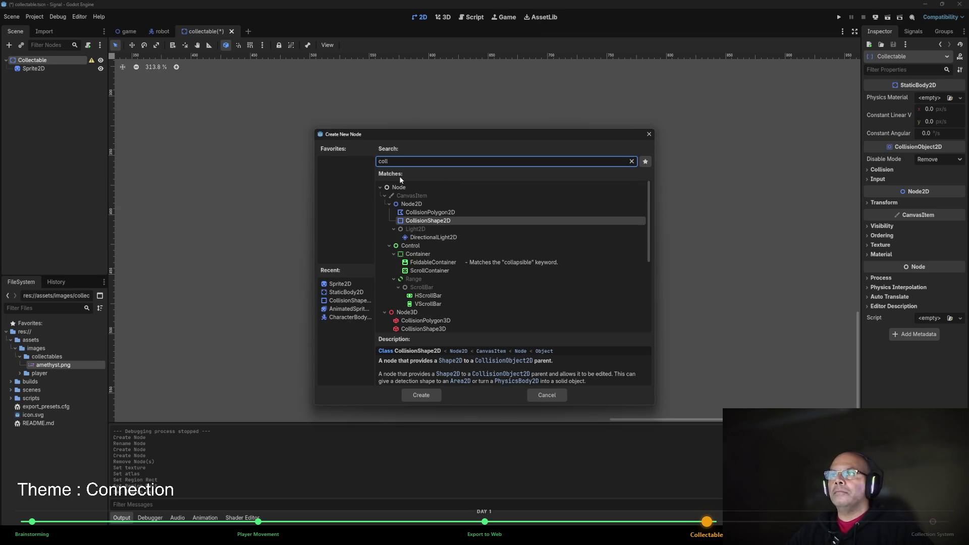
double_click(425, 221)
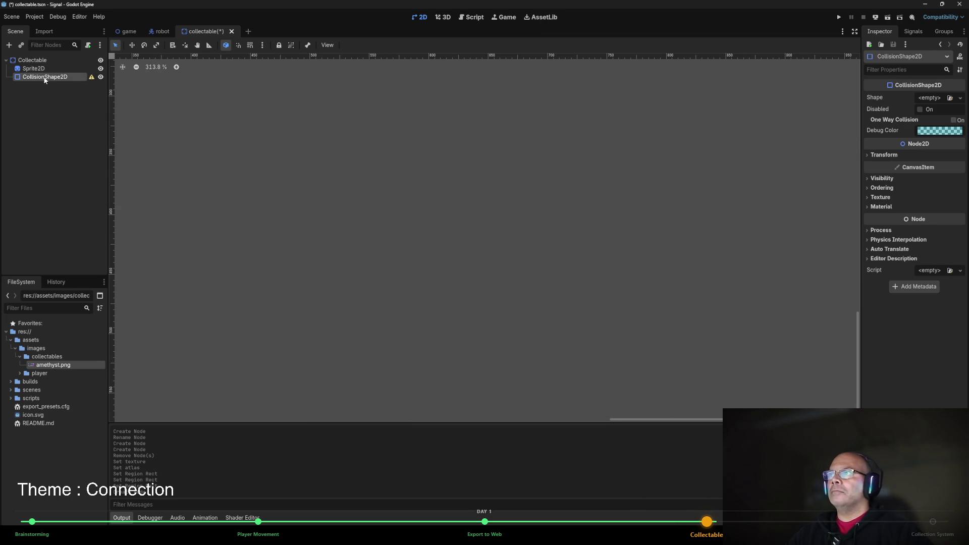
scroll(197, 108, down, 3)
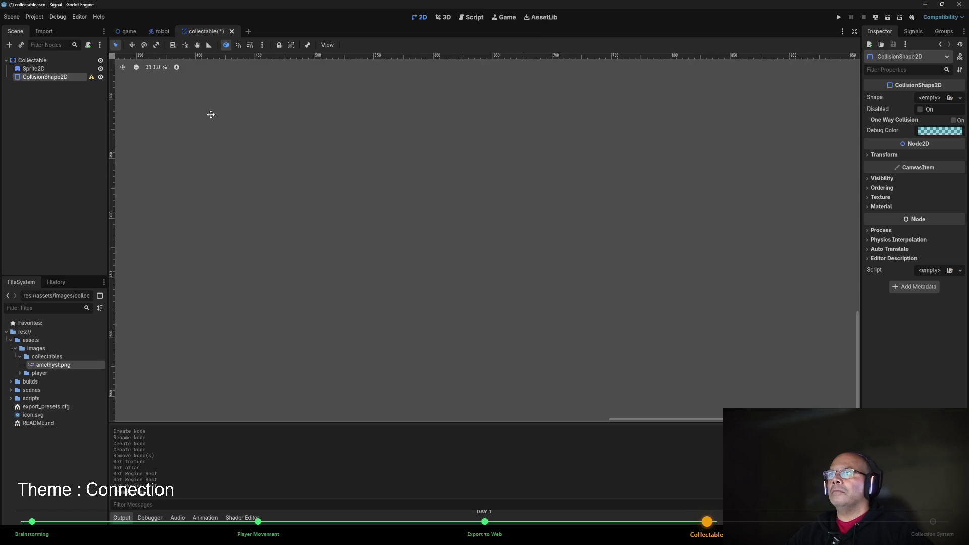
scroll(367, 163, left, 5)
scroll(323, 144, up, 3)
scroll(314, 158, right, 5)
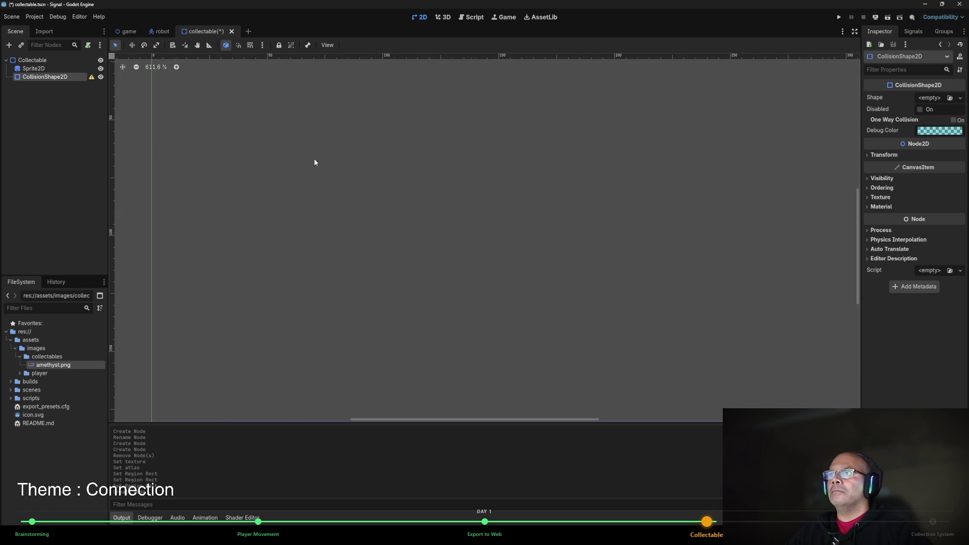
scroll(251, 143, up, 10)
scroll(478, 234, left, 2)
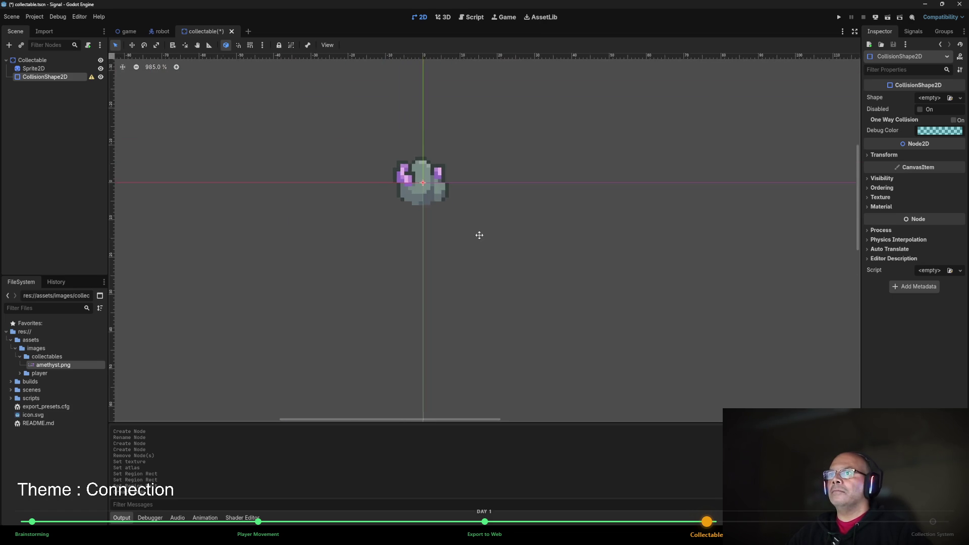
scroll(487, 227, up, 3)
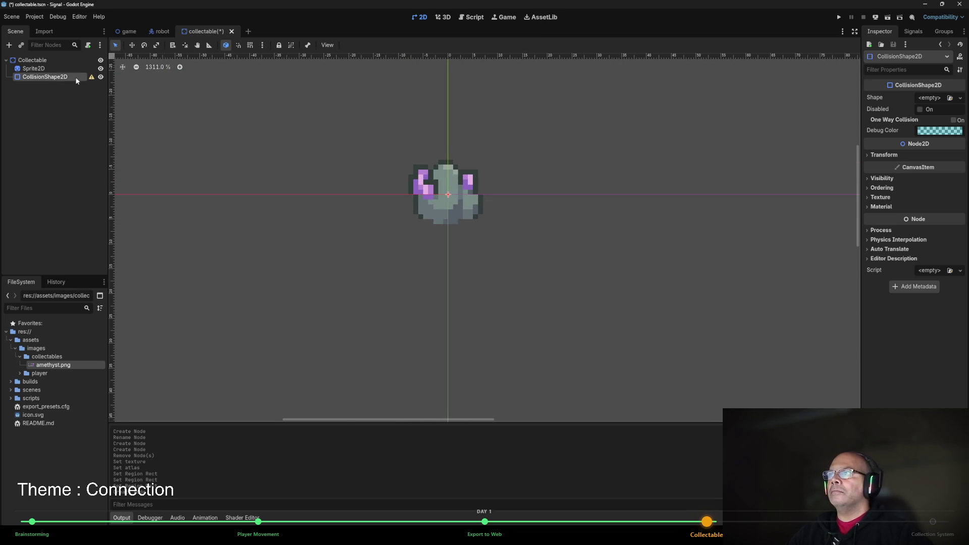
Assign a new CircleShape2D to the collision and shrink its radius to fit the gem.
click(939, 100)
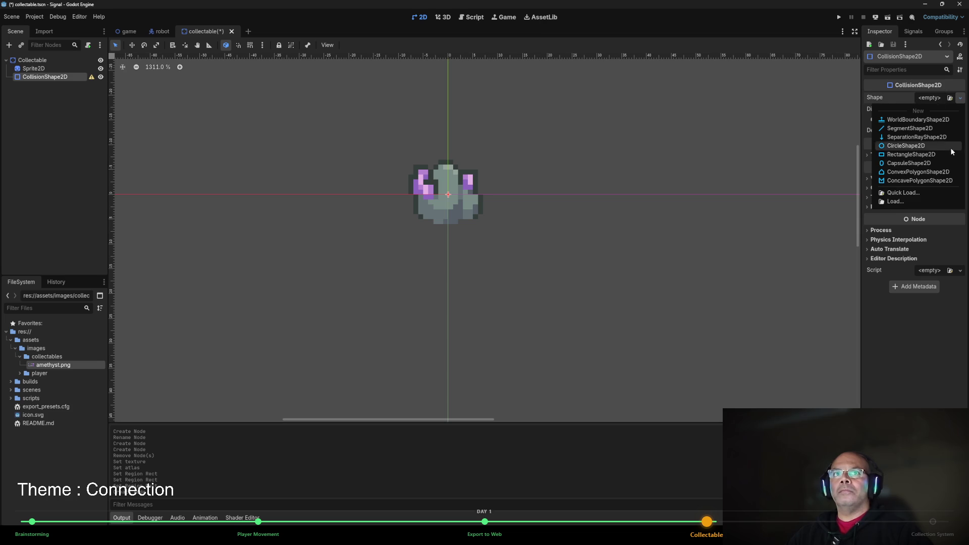
click(909, 146)
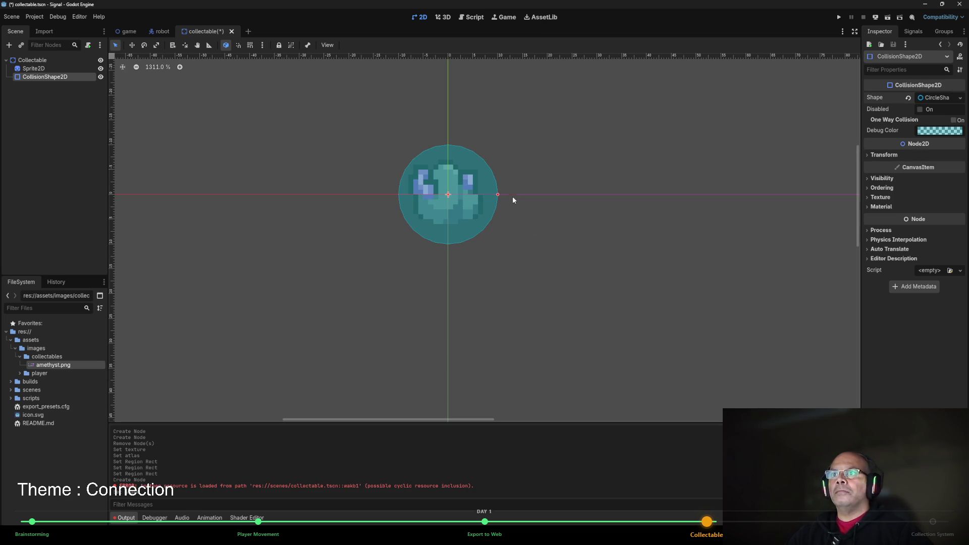
drag(496, 195, 484, 196)
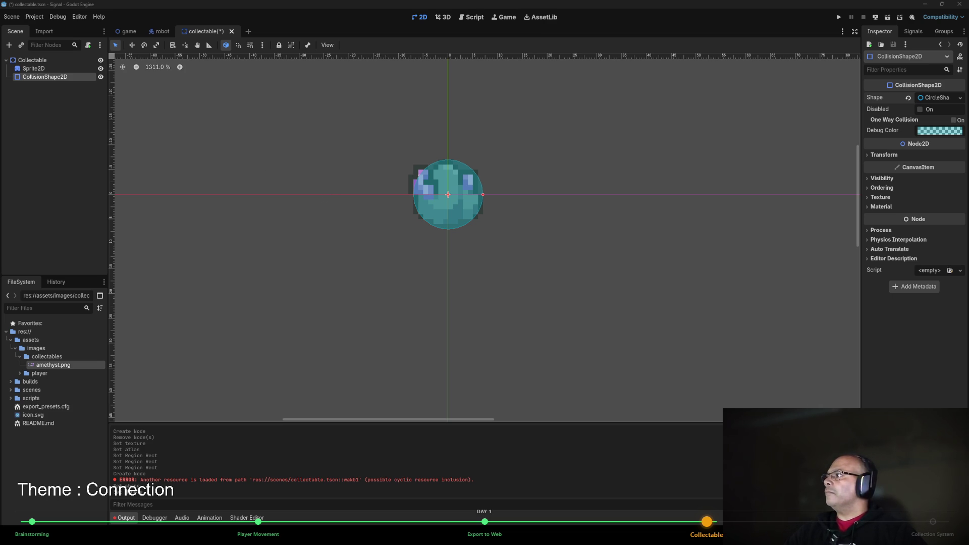
Save the Collectable scene and switch over to the game scene.
click(305, 227)
key(ctrl+s)
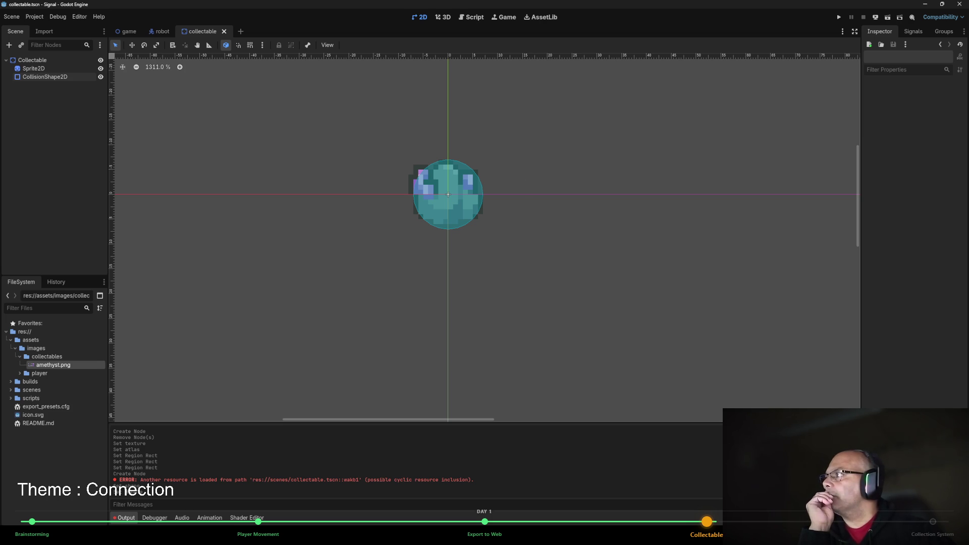
scroll(352, 183, down, 2)
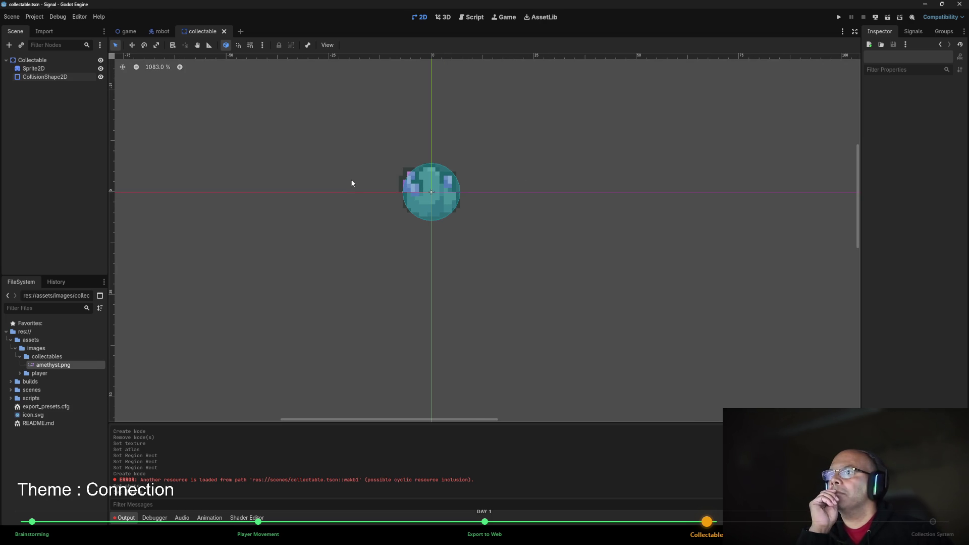
click(127, 31)
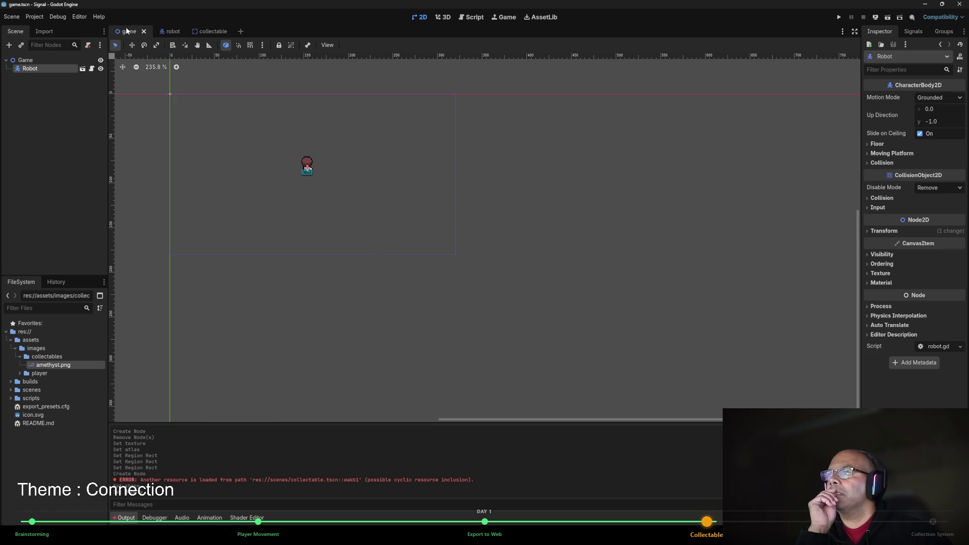
Instance collectable.tscn into the game scene and place it up and right of the robot.
drag(324, 130, 434, 154)
click(21, 47)
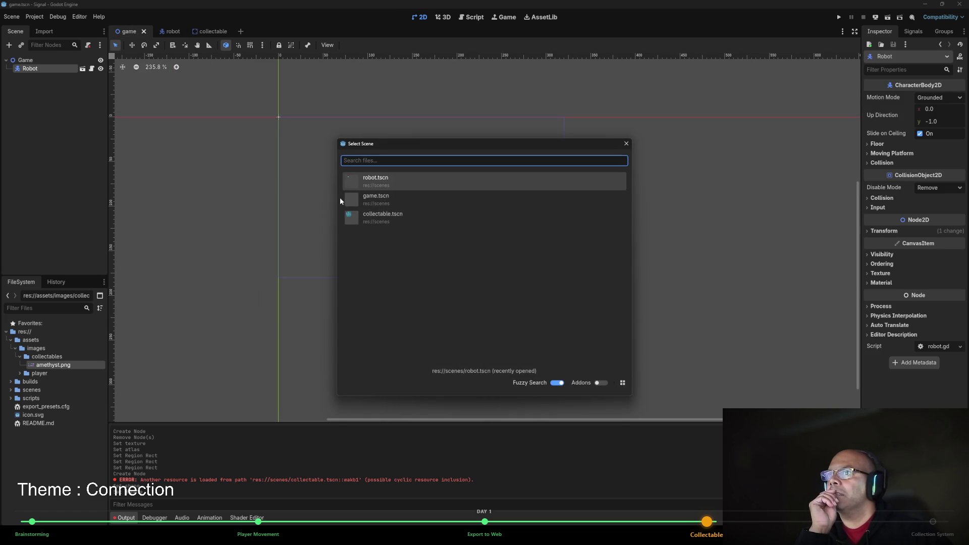
double_click(377, 216)
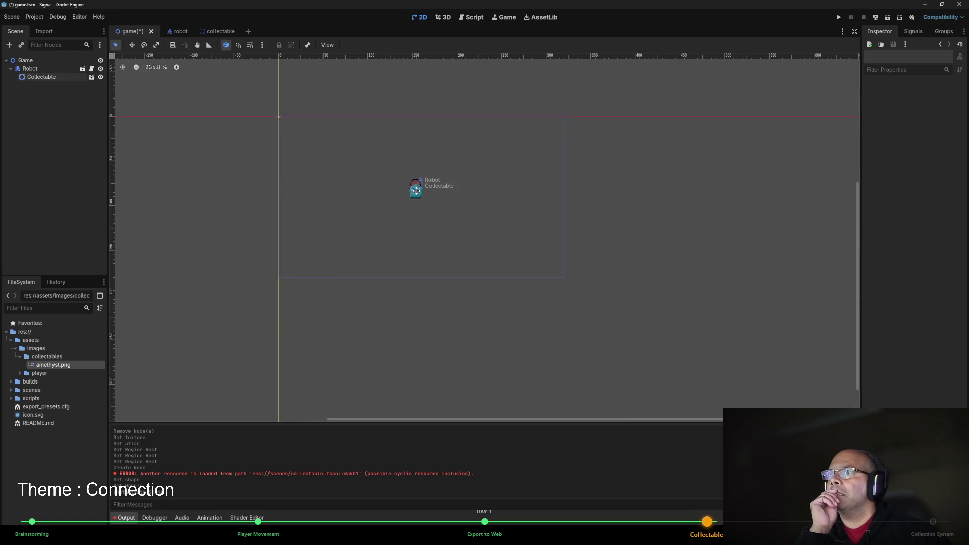
drag(417, 193, 481, 169)
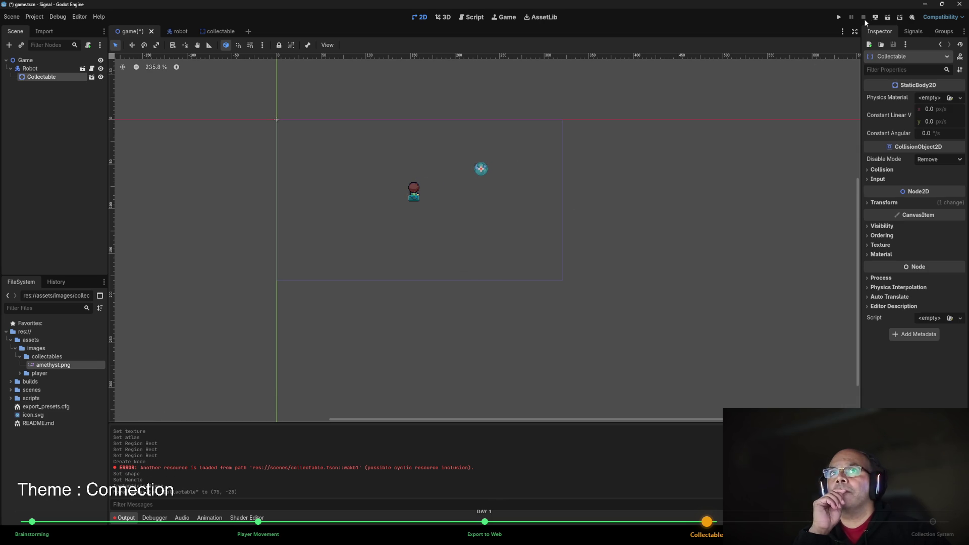
Run the project, walk the robot up and down with the arrow keys, then close the game.
click(840, 18)
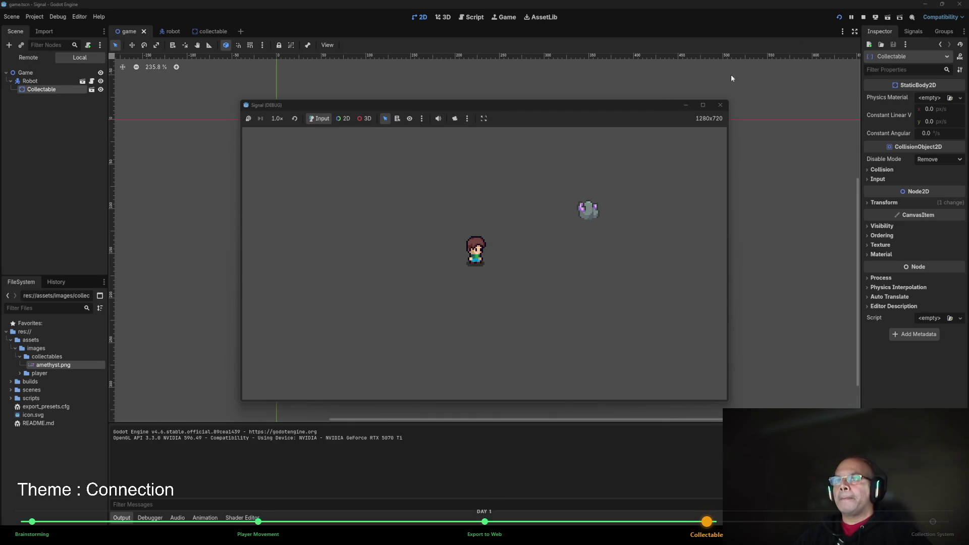
key(Up)
key(Down)
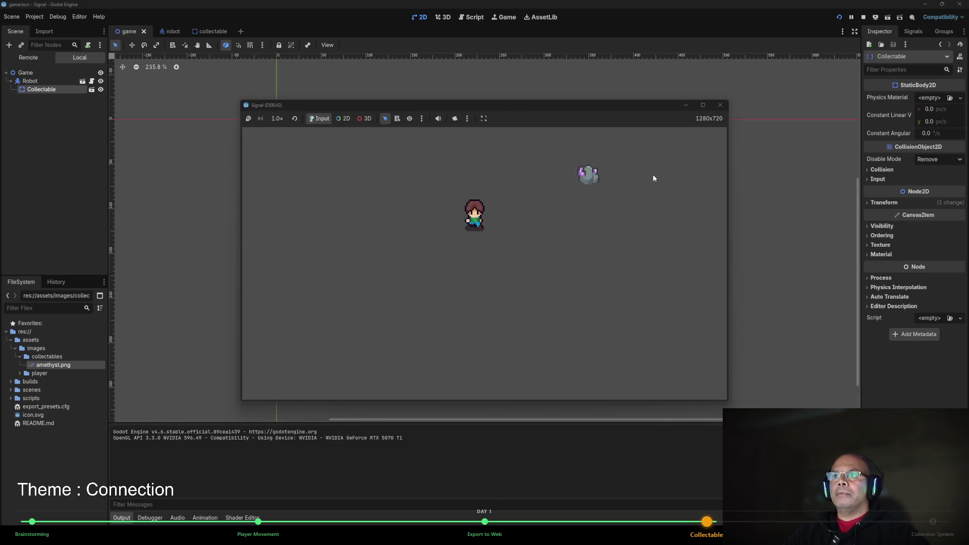
key(Up)
key(Down)
key(Up)
key(Up)
key(Down)
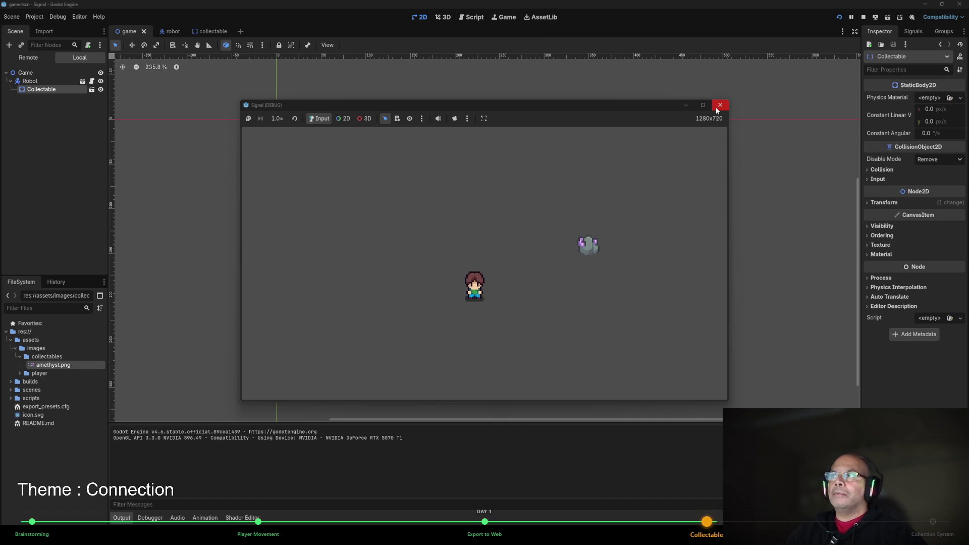
key(Up)
click(720, 106)
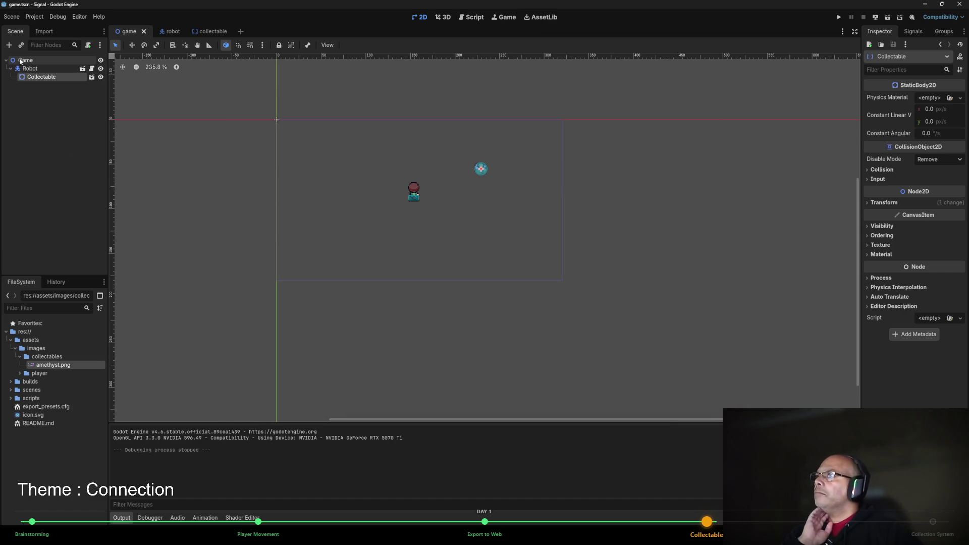
Reparent the Collectable instance directly under the Game node and run the game again.
drag(23, 65, 25, 60)
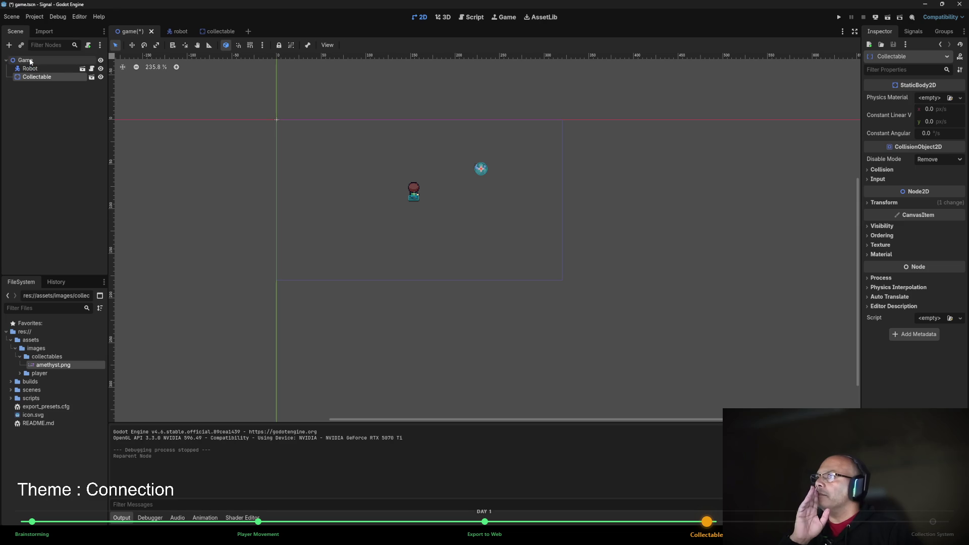
click(331, 220)
click(840, 17)
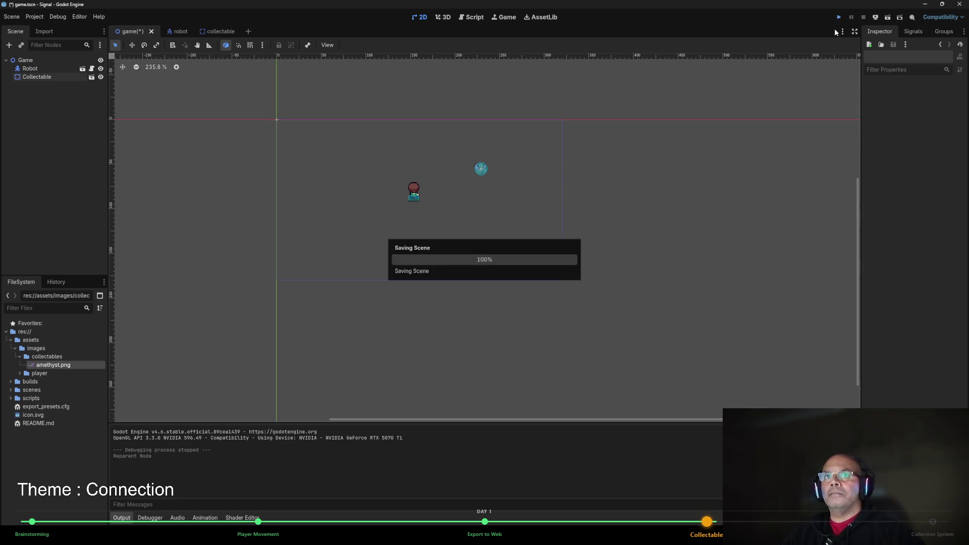
Walk the robot around and across the gem with the arrow keys, then stop the game.
key(Right)
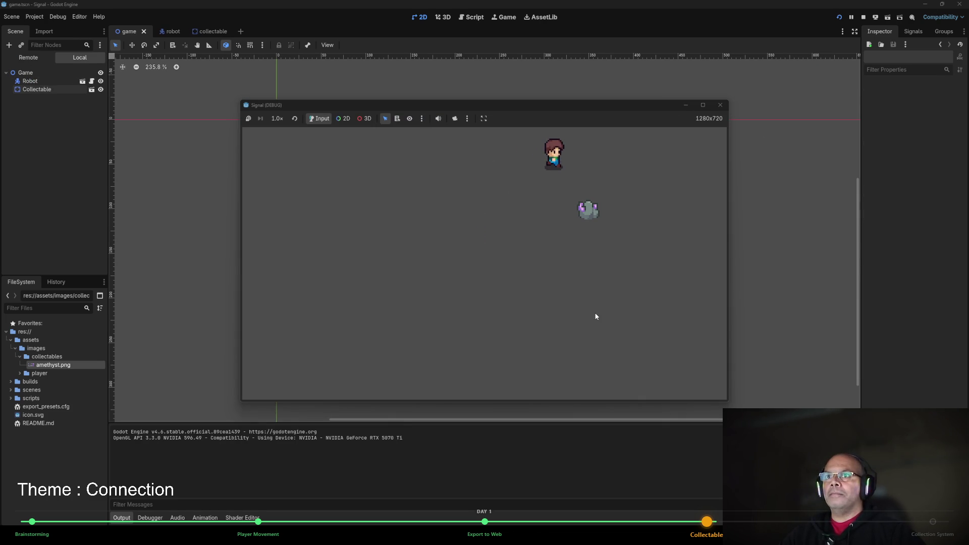
key(Down)
key(Left)
key(Left)
key(Up)
key(Right)
key(Down)
key(Left)
key(Up)
key(Left)
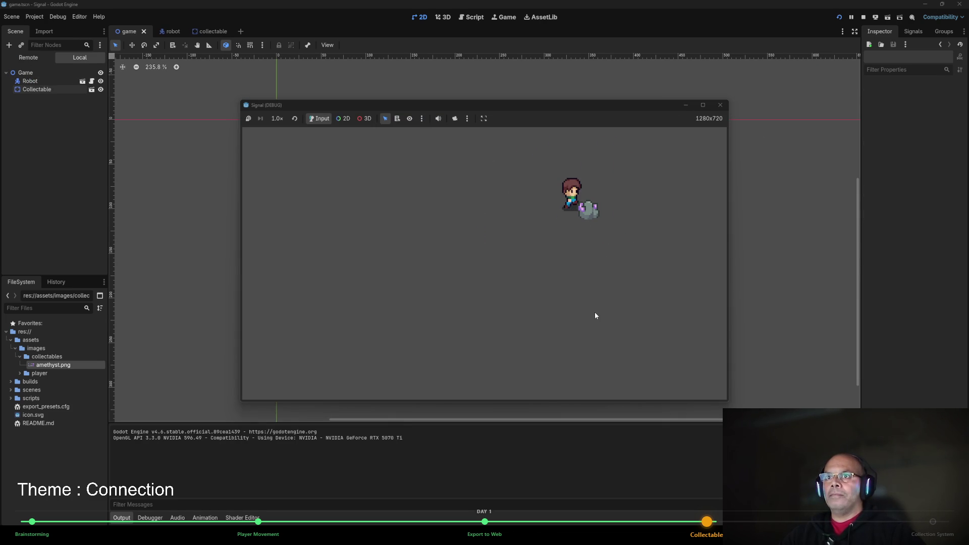
key(Down)
key(Right)
key(Left)
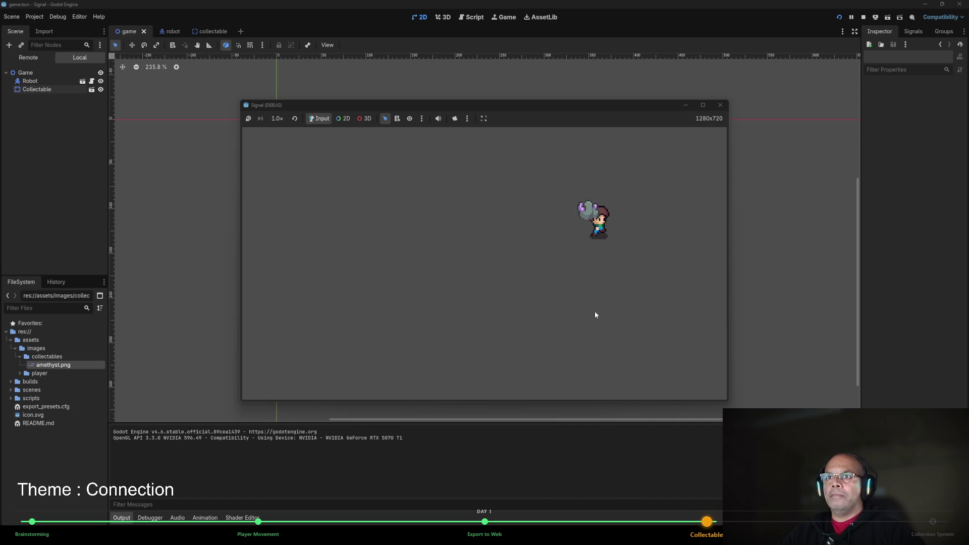
key(Left)
key(Up)
key(Right)
key(Right)
key(Down)
key(Left)
key(Right)
key(Left)
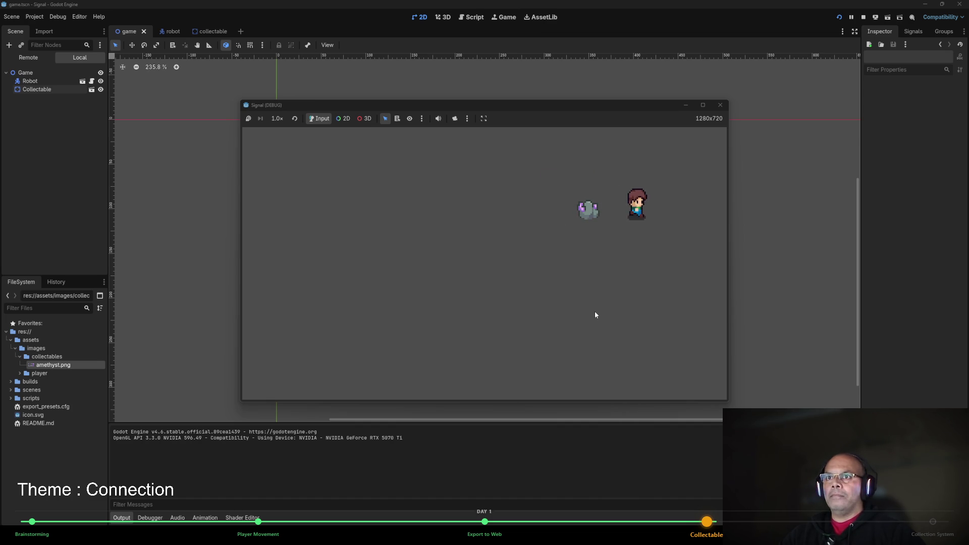
key(Up)
key(Down)
key(Right)
key(Left)
key(Up)
key(Right)
key(Left)
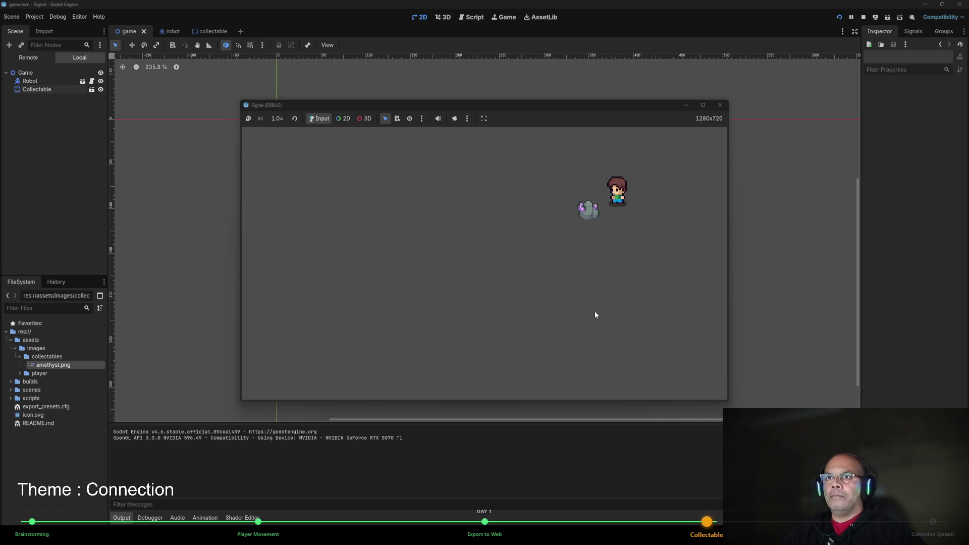
key(Right)
key(Left)
key(Down)
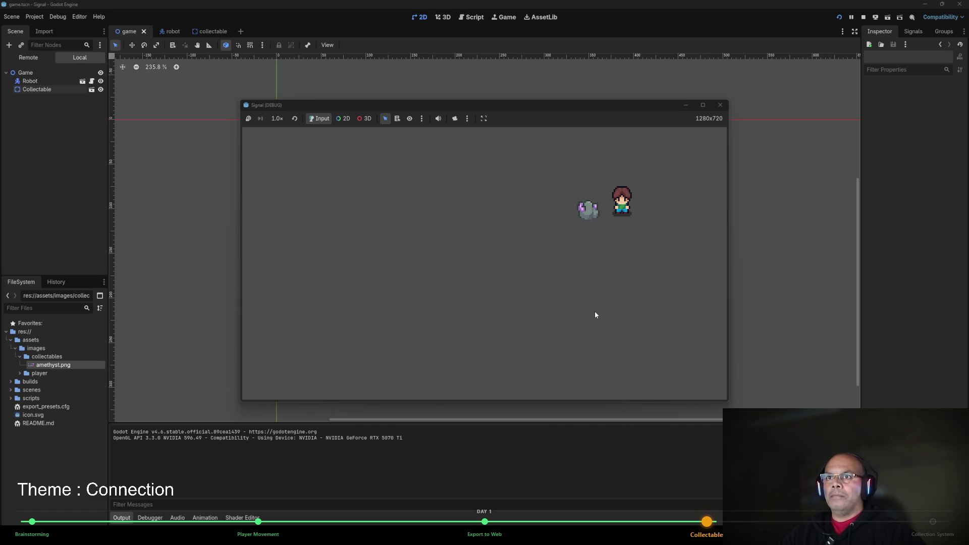
key(Up)
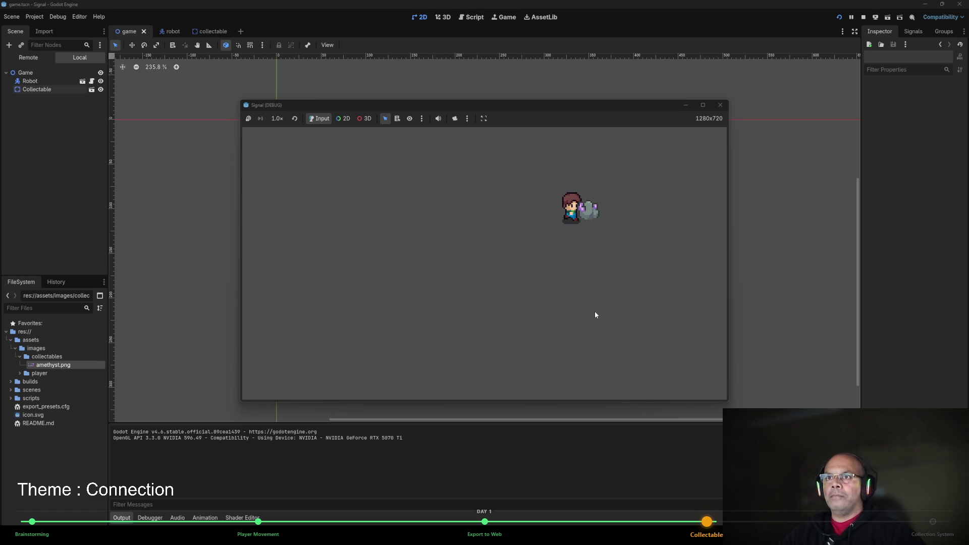
key(Right)
key(Left)
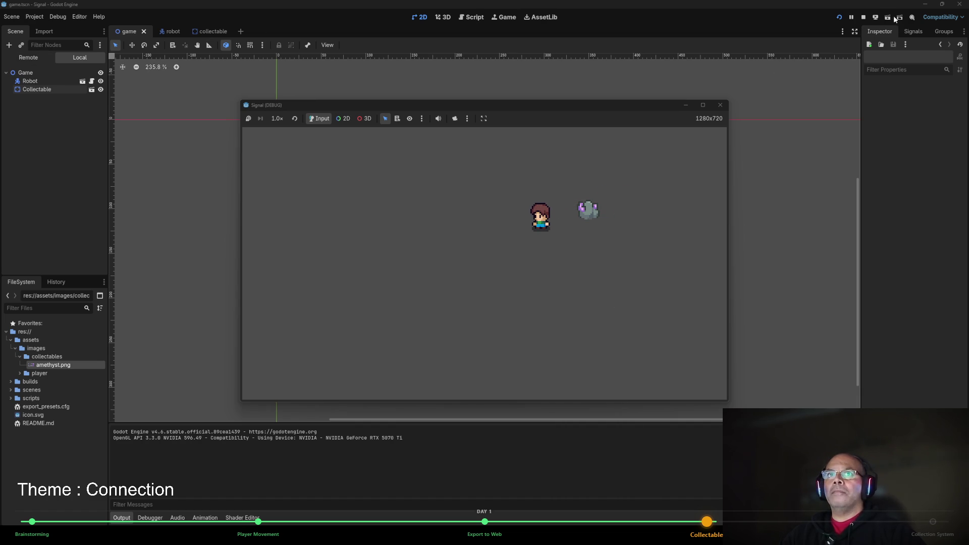
click(719, 105)
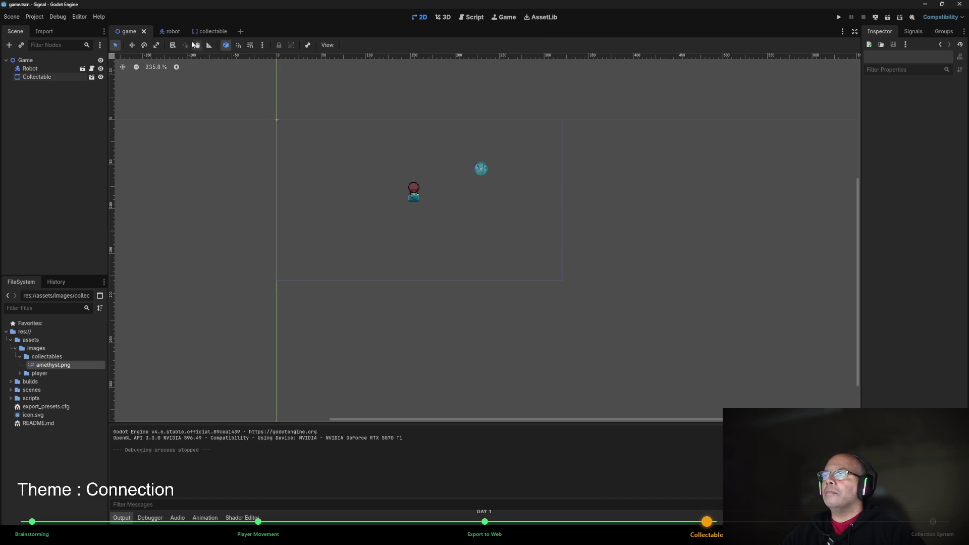
In the robot scene, raise the AnimatedSprite2D's Z Index under Ordering.
mouse_move(171, 32)
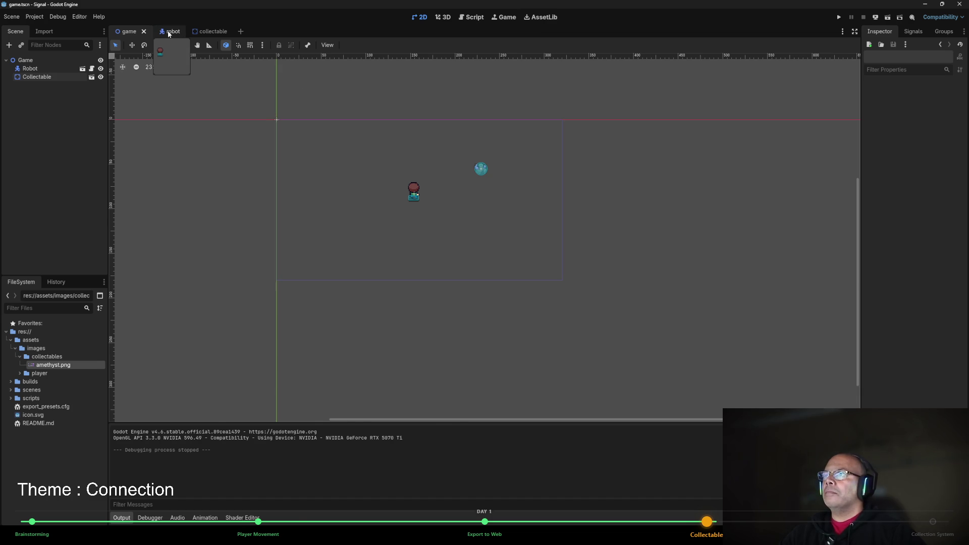
click(169, 33)
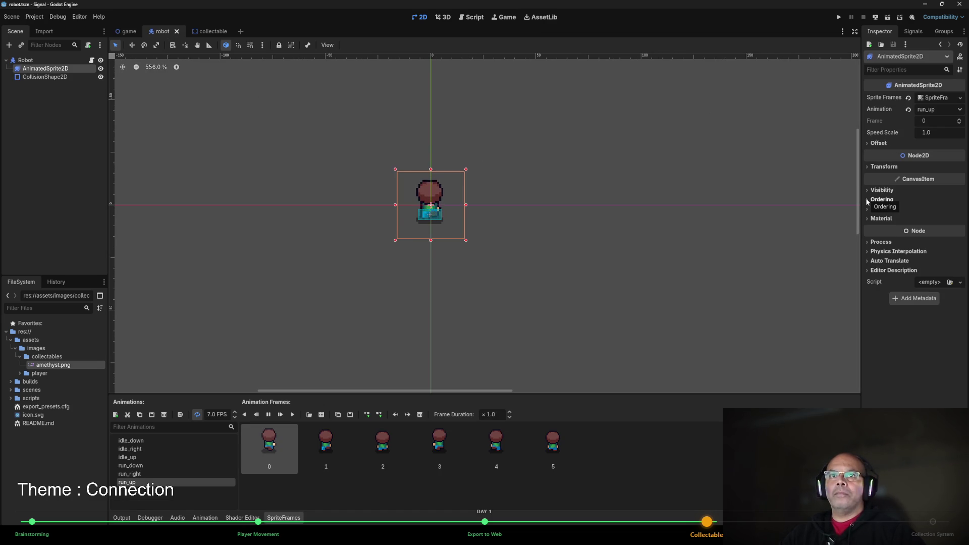
click(867, 202)
click(931, 211)
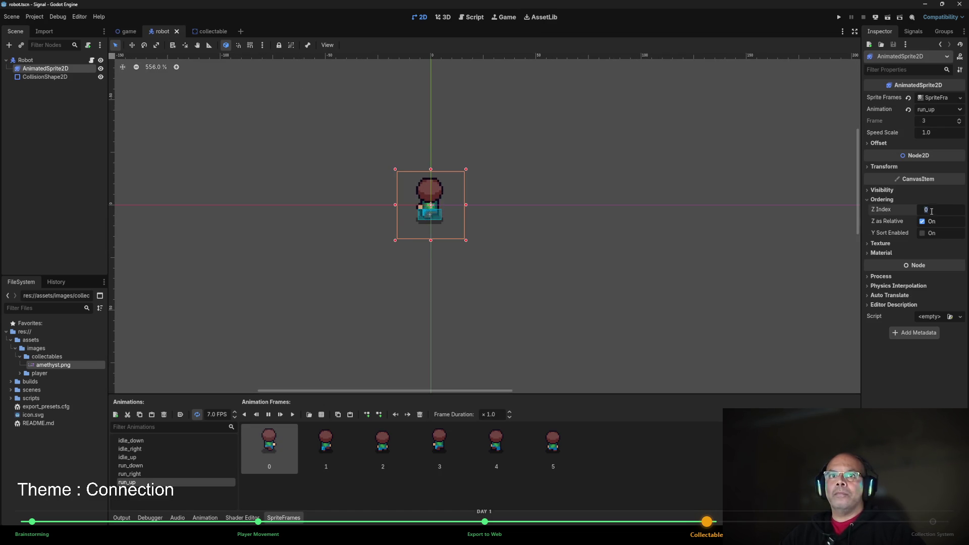
Run the project and move the robot up and right to check it draws over the gem.
click(839, 17)
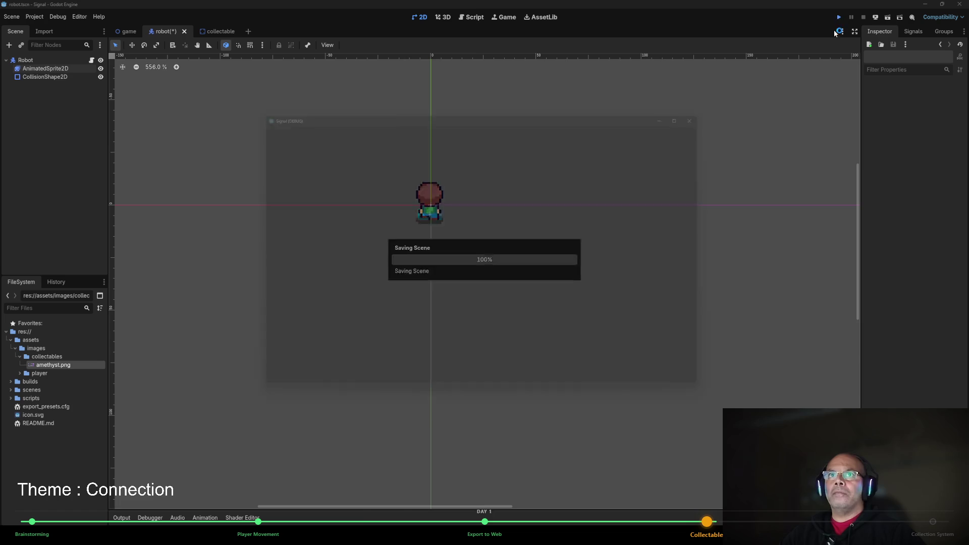
key(Up)
key(Right)
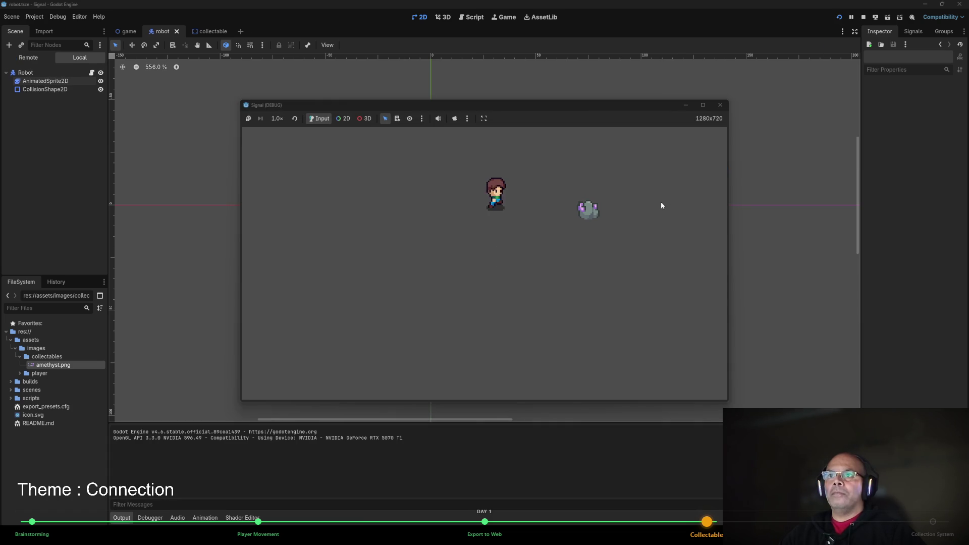
key(Left)
key(Down)
key(Right)
key(Left)
key(Right)
key(Left)
key(Up)
key(Right)
key(Down)
key(Left)
key(Right)
key(Down)
key(Left)
key(Right)
key(Up)
key(Right)
key(Down)
key(Left)
key(Right)
key(Up)
key(Down)
key(Left)
key(Right)
key(Up)
key(Left)
key(Right)
key(Down)
key(Left)
key(Right)
key(Up)
key(Down)
key(Left)
key(Up)
key(Right)
key(Left)
key(Down)
key(Up)
key(Right)
key(Down)
key(Right)
key(Up)
key(Left)
key(Down)
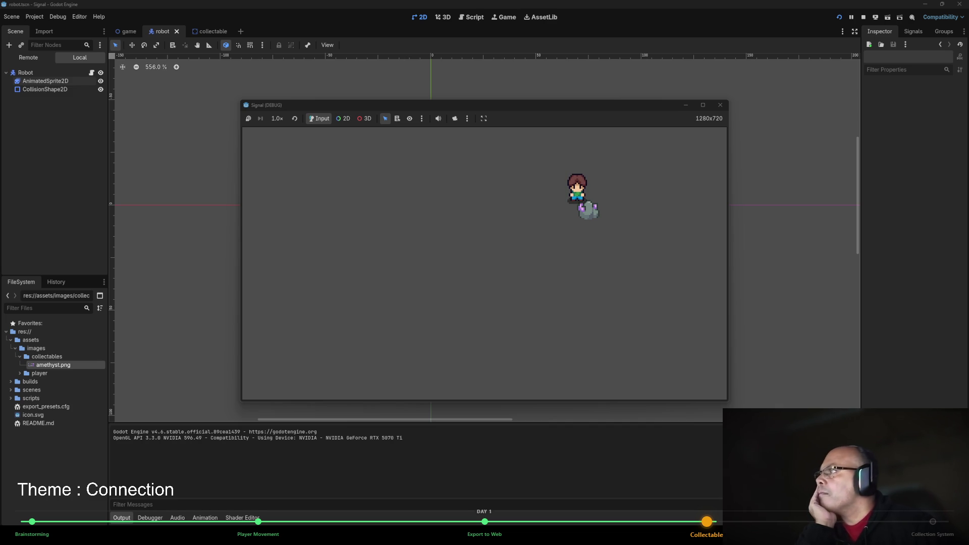
click(721, 107)
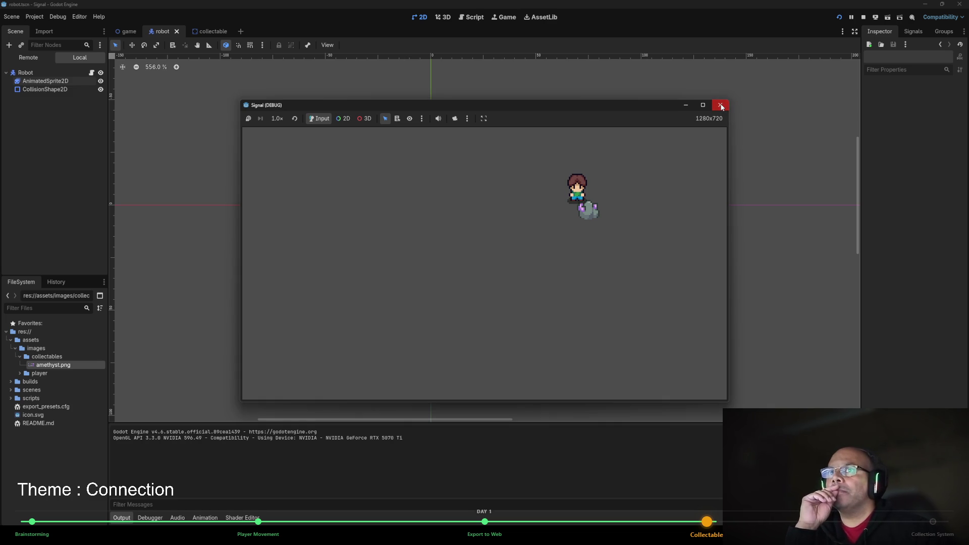
Stop the running game and open the Collectable scene with nothing selected.
click(722, 107)
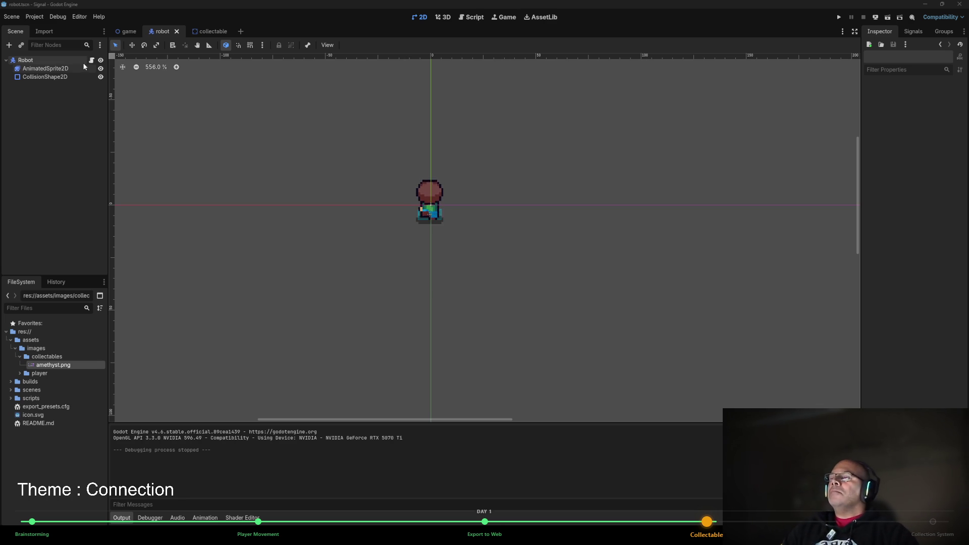
click(201, 34)
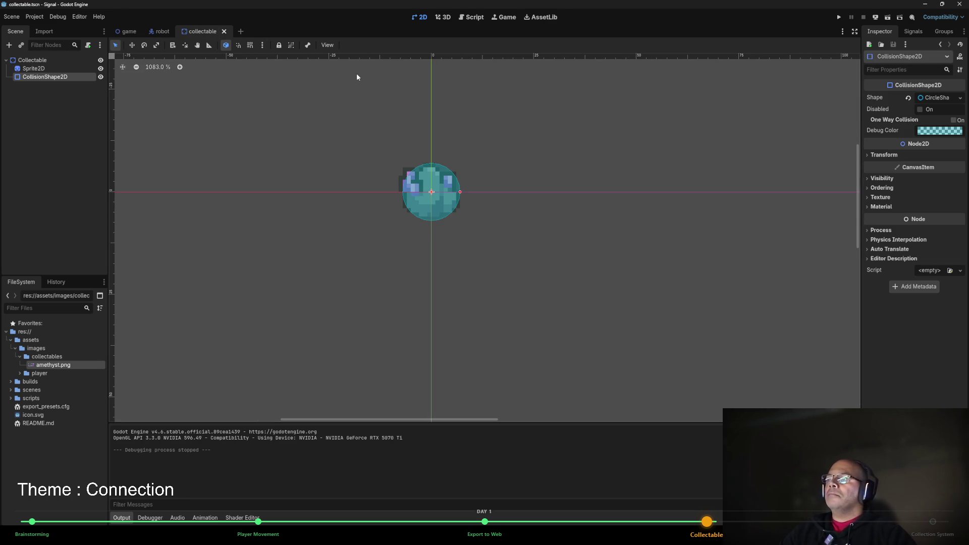
click(80, 120)
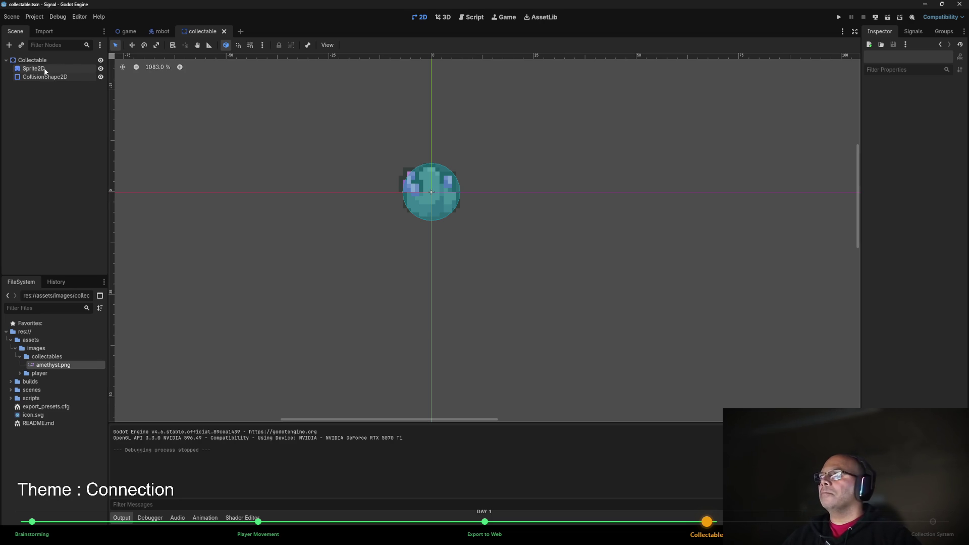
Collapse the nested asset folders in the FileSystem dock, briefly checking the scripts folder.
click(19, 357)
click(15, 348)
click(11, 340)
click(11, 365)
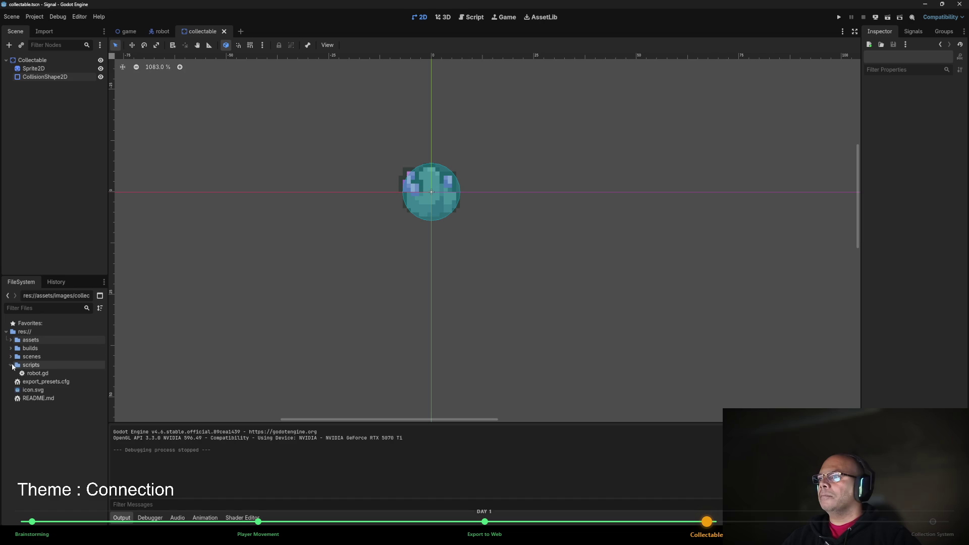
click(11, 365)
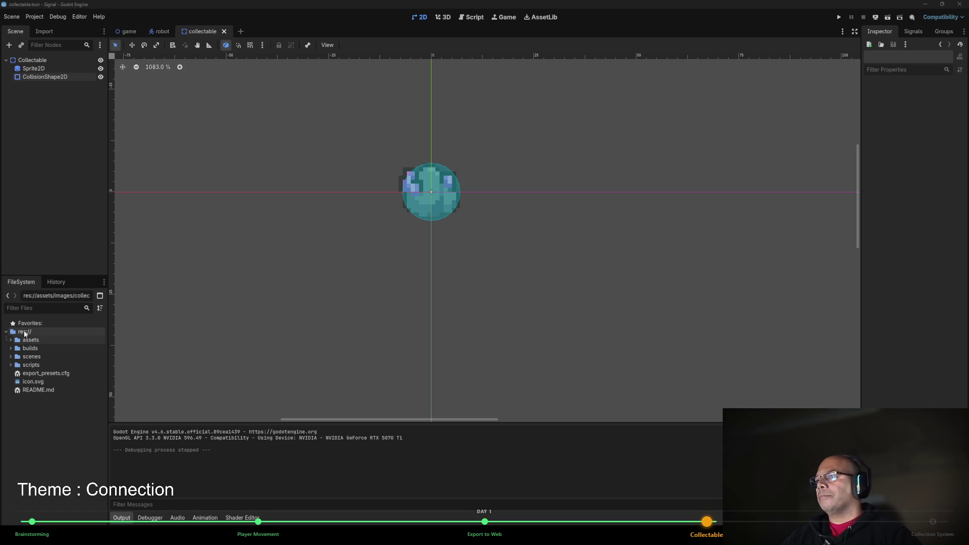
Create a new folder named 'resources' at the project root res://.
right_click(23, 332)
mouse_move(41, 338)
click(167, 339)
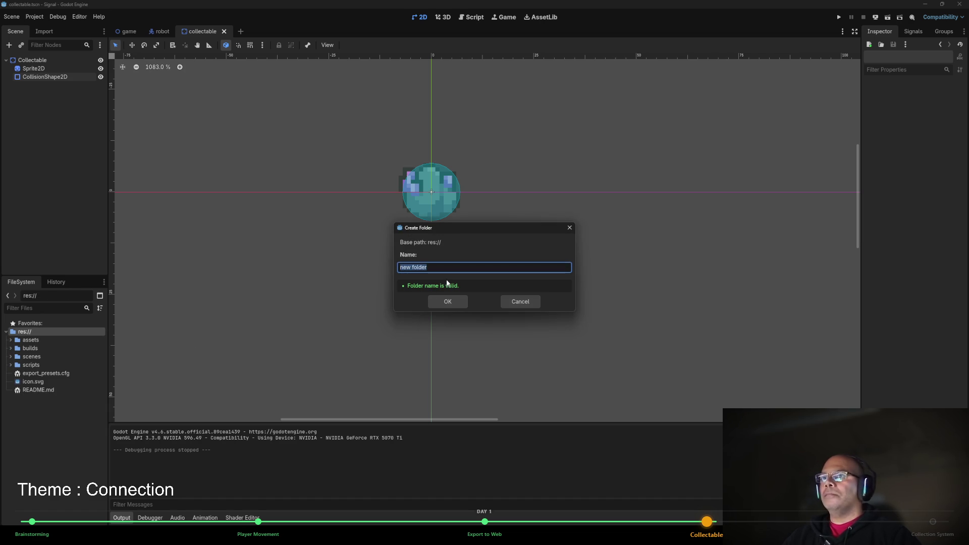
text(R)
key(BackSpace)
key(BackSpace)
text(resources)
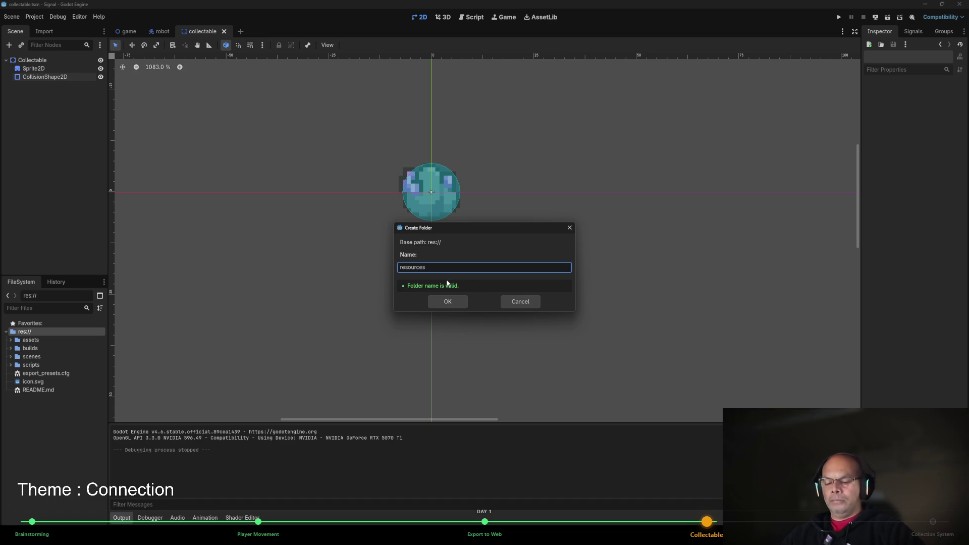
key(Return)
Create a new plain Resource inside the resources folder.
click(34, 357)
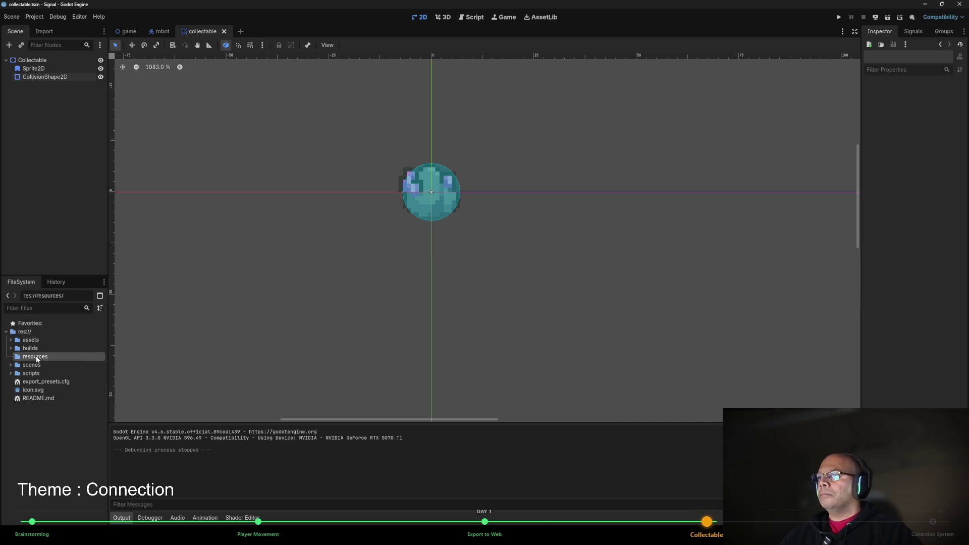
right_click(36, 356)
mouse_move(65, 364)
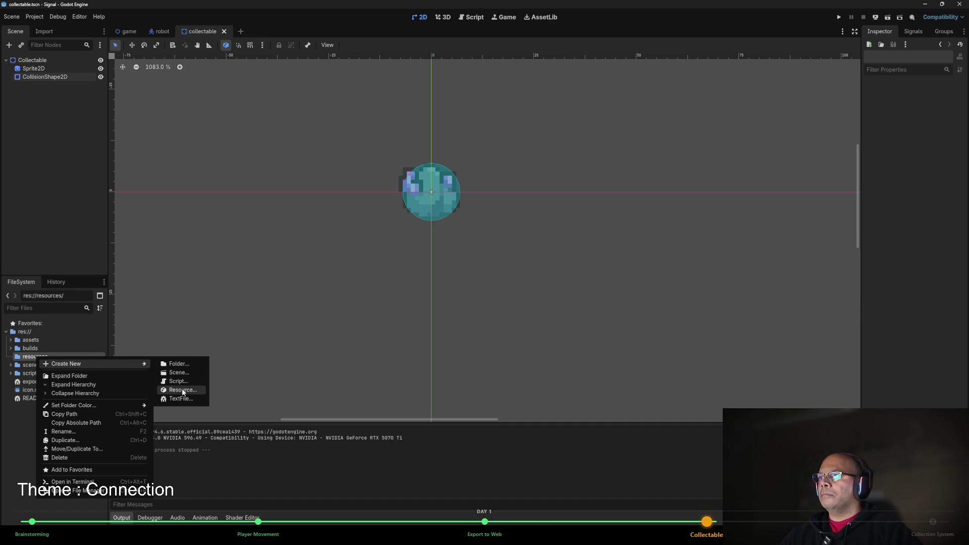
click(179, 390)
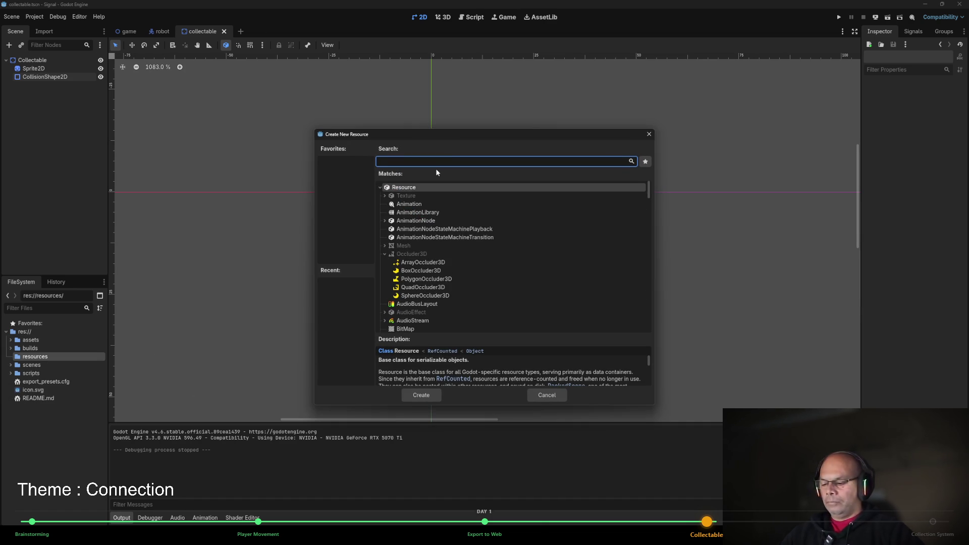
click(403, 189)
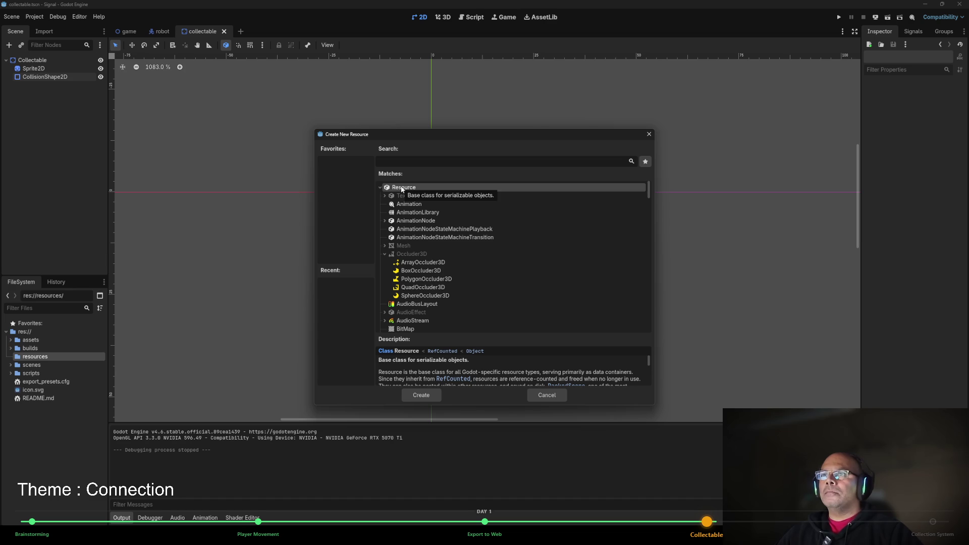
double_click(402, 187)
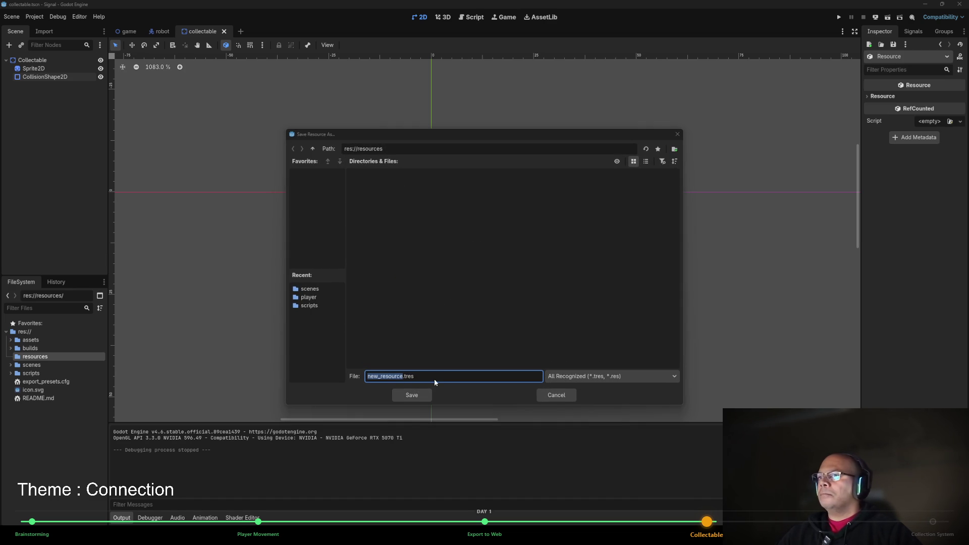
Save the resource as collectable_data.tres and confirm it appears in resources.
click(399, 377)
double_click(401, 377)
text(collection)
key(BackSpace)
key(BackSpace)
key(BackSpace)
text(able_data)
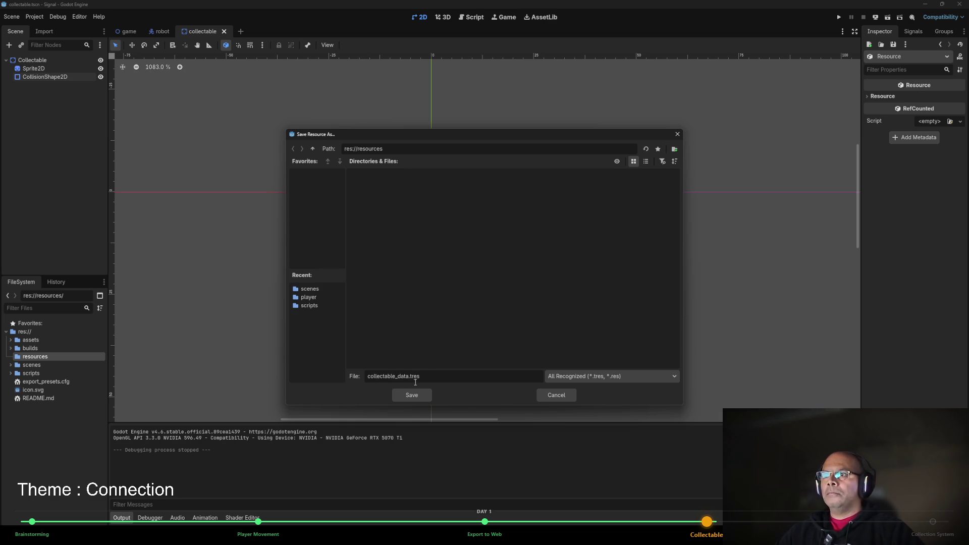
click(408, 399)
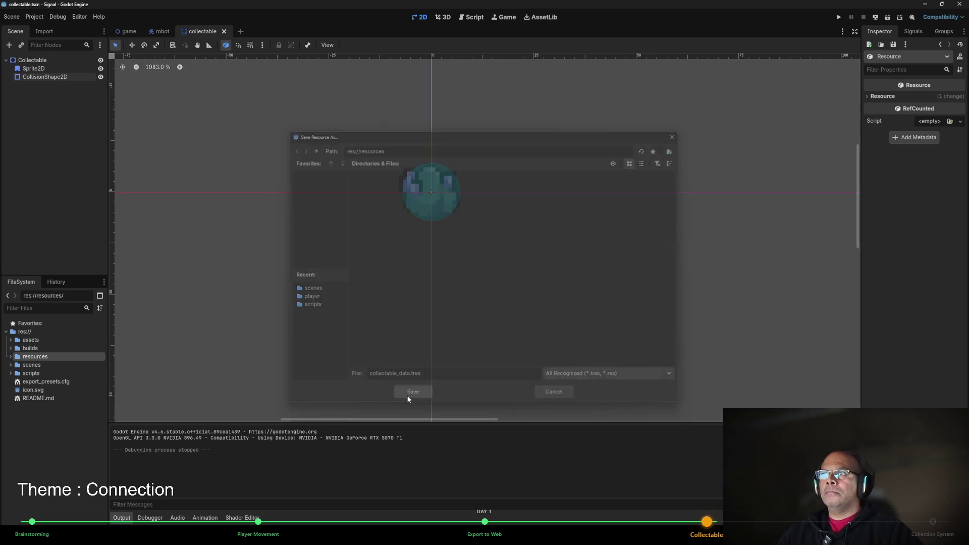
click(11, 357)
click(11, 357)
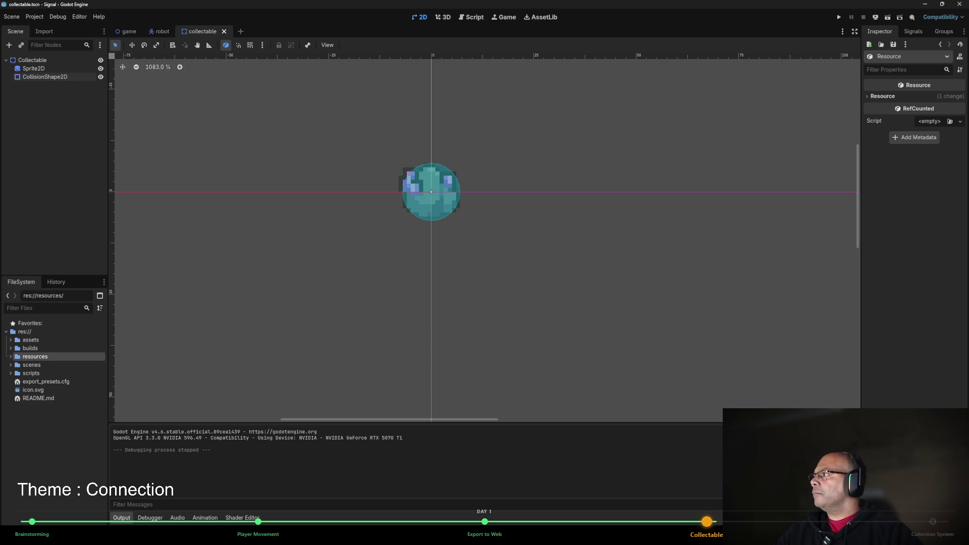